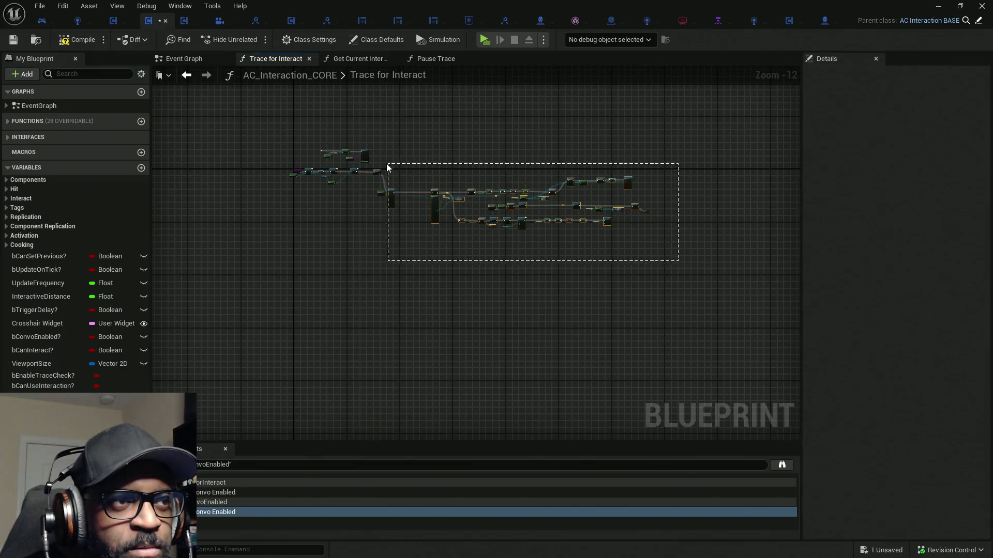
# - Place Get Owner beneath Get Current Tumbling State and reframe the Trace for Interact graph
pyautogui.scroll(10, 375, 172)
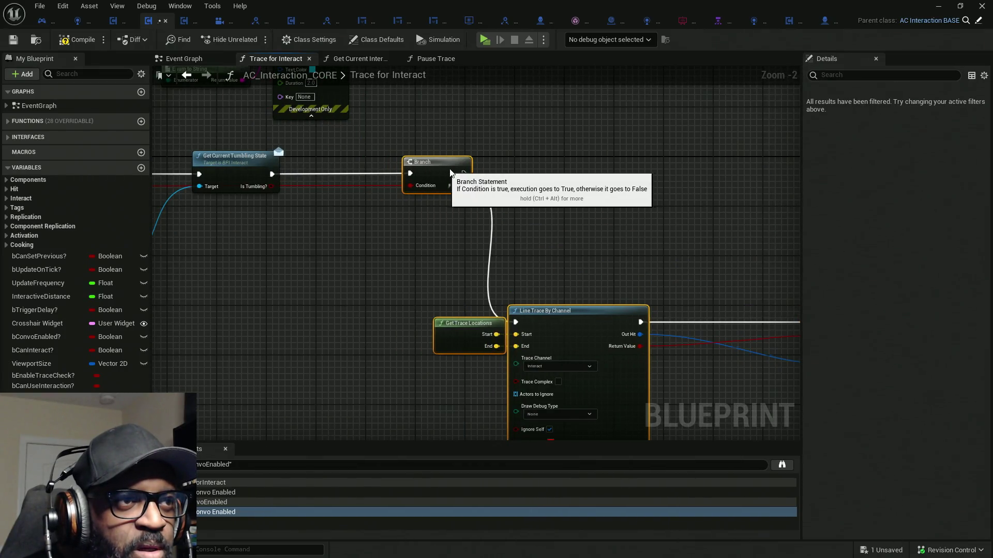
pyautogui.moveTo(414, 167); pyautogui.dragTo(458, 167)
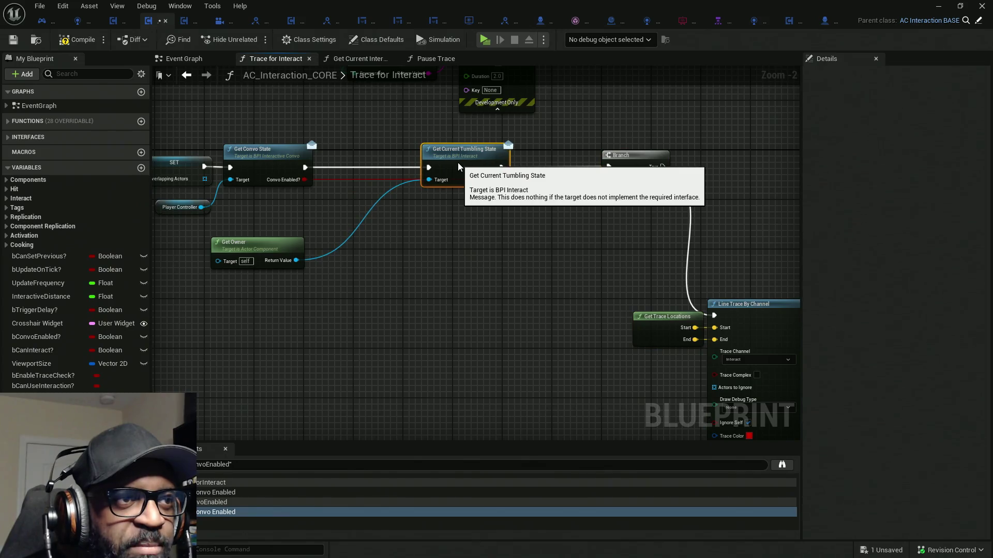
pyautogui.moveTo(261, 251)
pyautogui.mouseDown()
pyautogui.moveTo(395, 257)
pyautogui.moveTo(467, 205)
pyautogui.mouseUp()
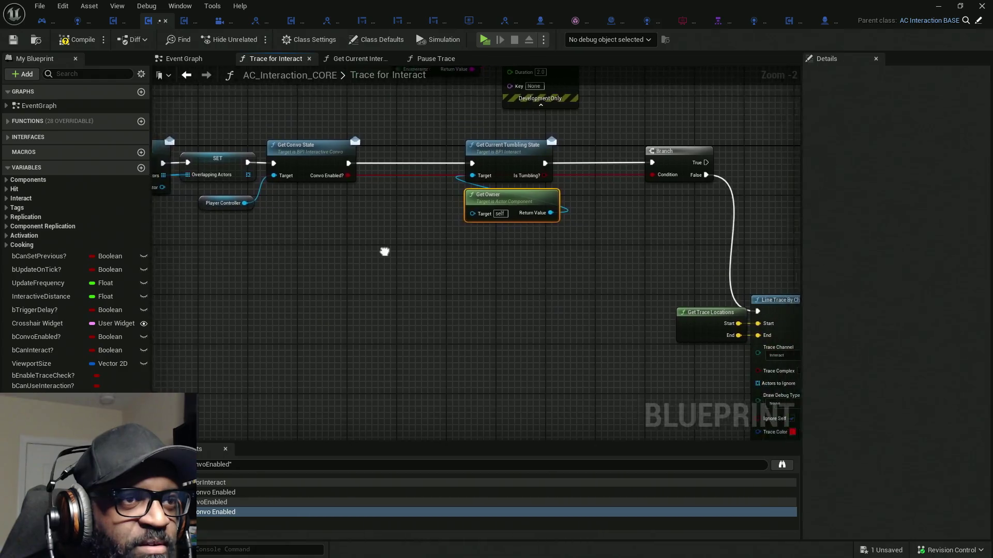
pyautogui.scroll(-5, 421, 254)
pyautogui.moveTo(283, 196); pyautogui.dragTo(244, 197)
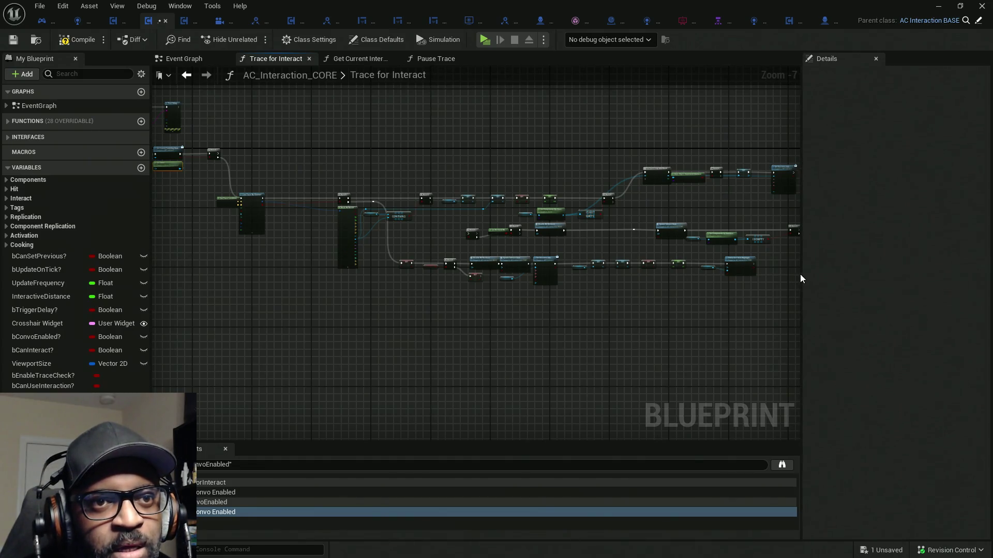
pyautogui.moveTo(802, 273); pyautogui.dragTo(828, 272)
pyautogui.scroll(-4, 570, 235)
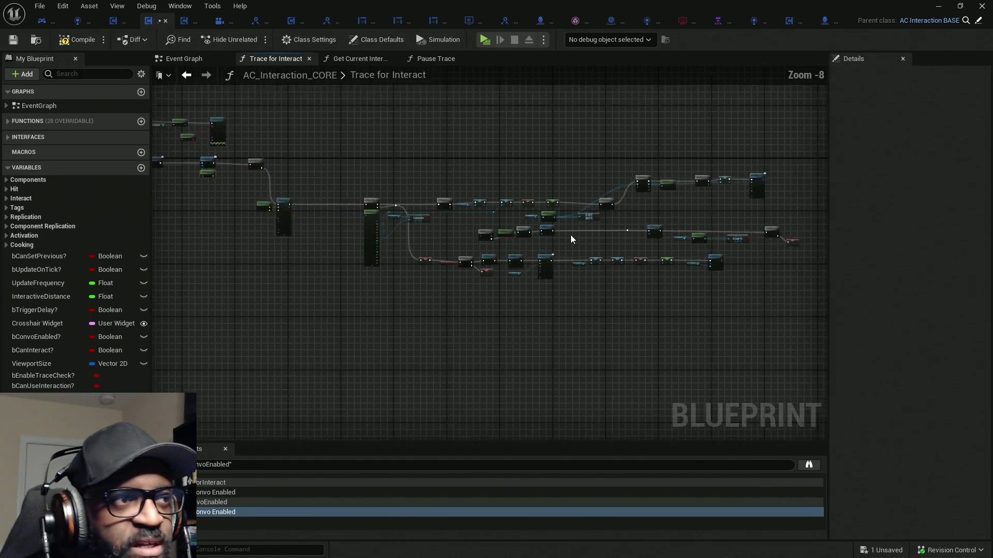
# - Shift Get Current Tumbling State and Get Owner together to the right
pyautogui.moveTo(698, 176); pyautogui.dragTo(312, 270)
pyautogui.scroll(4, 314, 186)
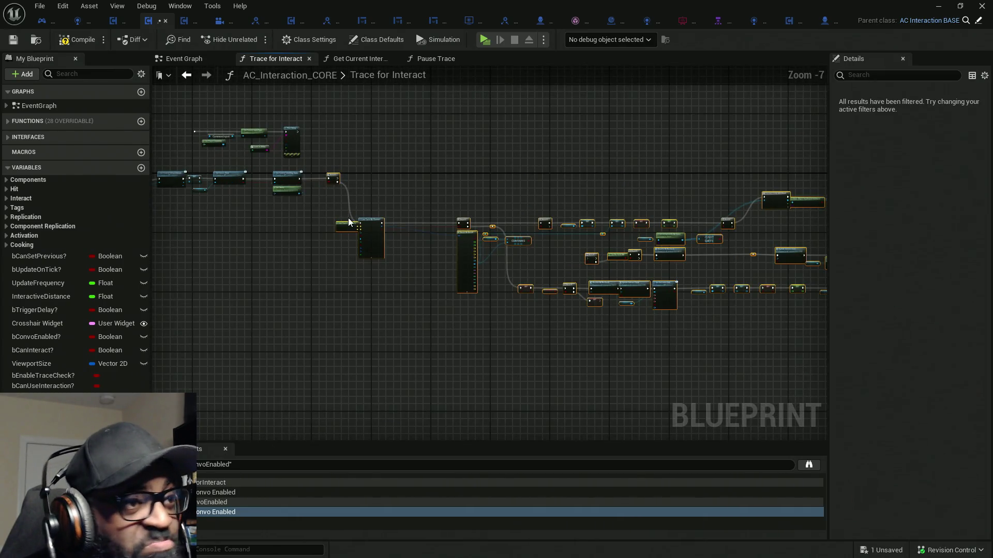
pyautogui.scroll(5, 314, 184)
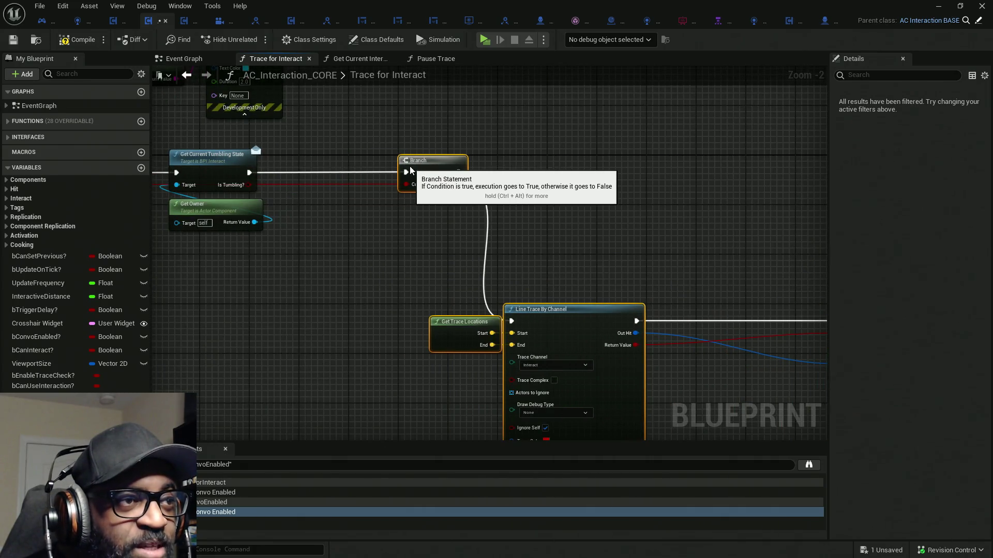
pyautogui.moveTo(398, 169); pyautogui.dragTo(447, 267)
pyautogui.click(435, 275)
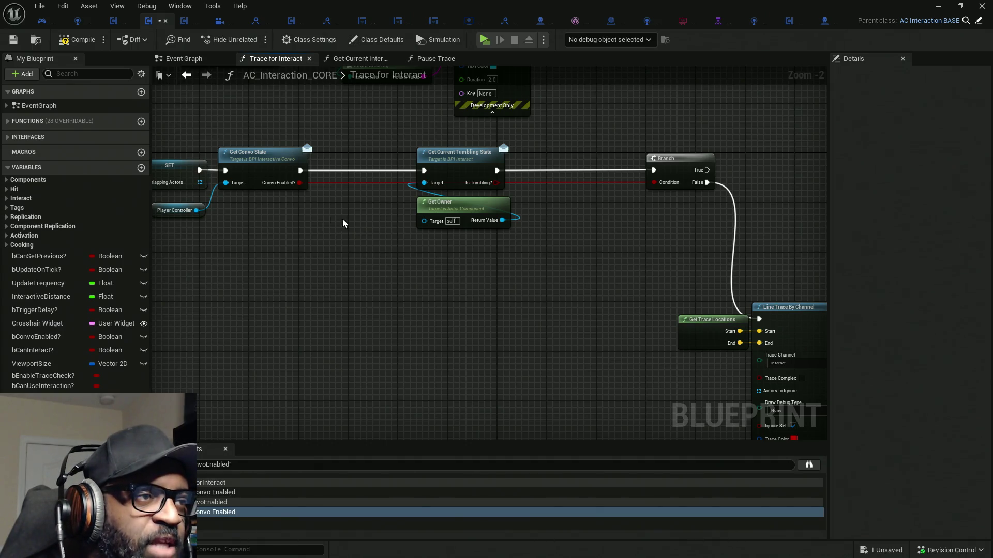
pyautogui.scroll(2, 360, 185)
pyautogui.moveTo(503, 279)
pyautogui.mouseDown()
pyautogui.moveTo(483, 169)
pyautogui.moveTo(586, 171)
pyautogui.moveTo(577, 171)
pyautogui.mouseUp()
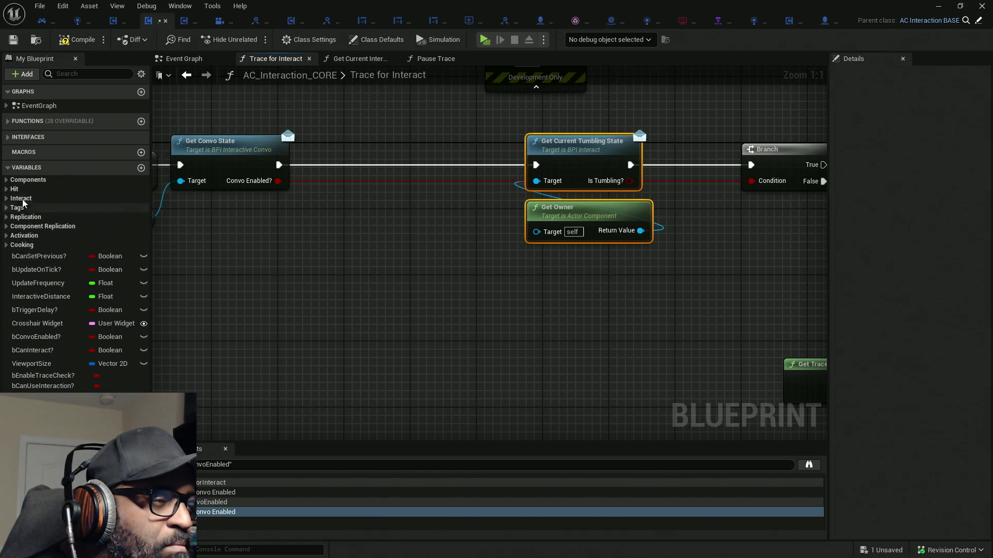
pyautogui.click(6, 198)
# - Promote Get Convo State's Convo Enabled output to a new variable named bActiveConvo?
pyautogui.click(7, 199)
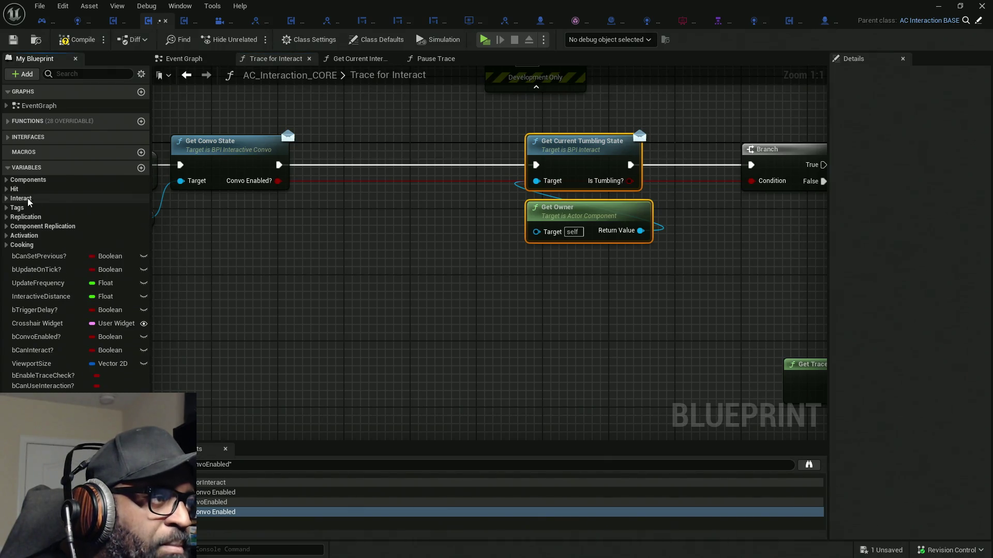
pyautogui.moveTo(278, 181); pyautogui.dragTo(321, 224)
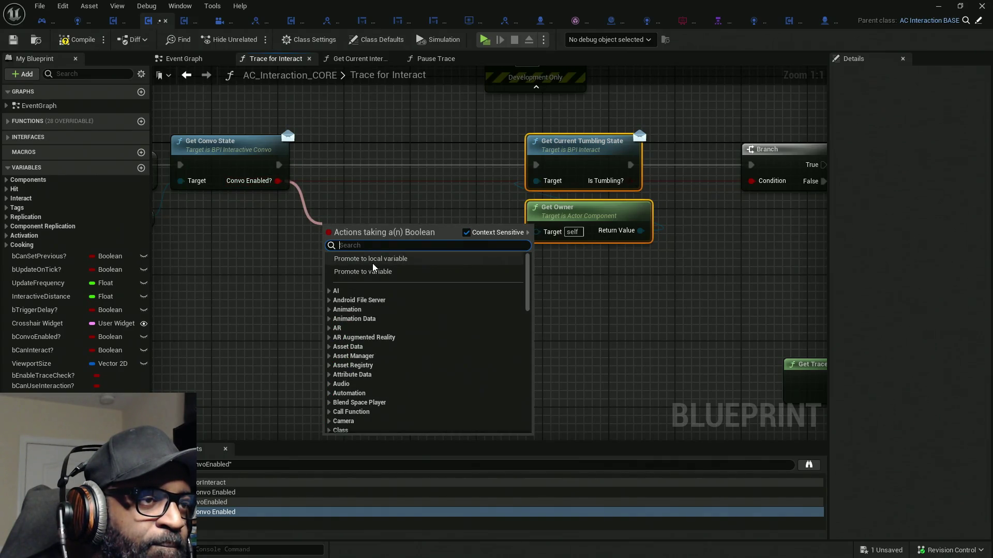
pyautogui.click(372, 271)
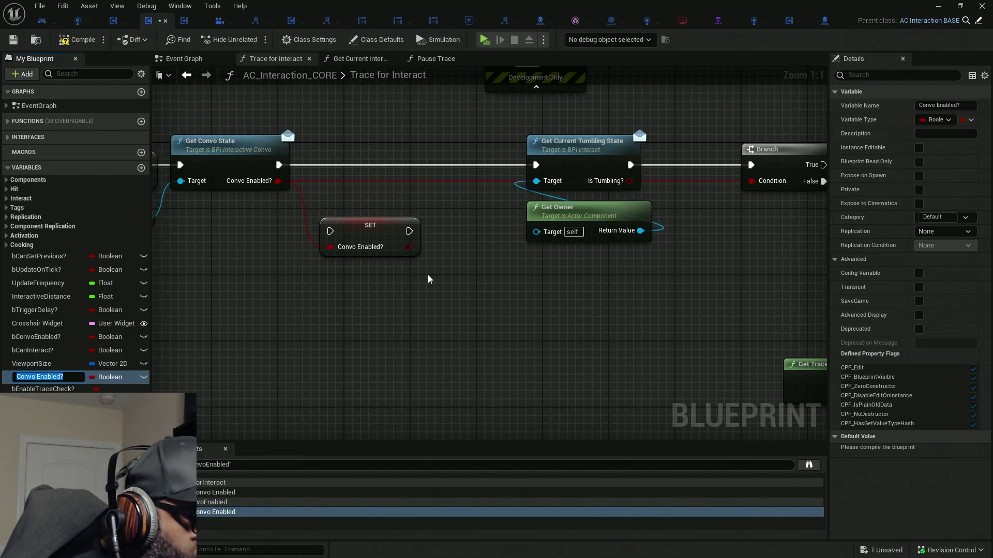
pyautogui.write('A')
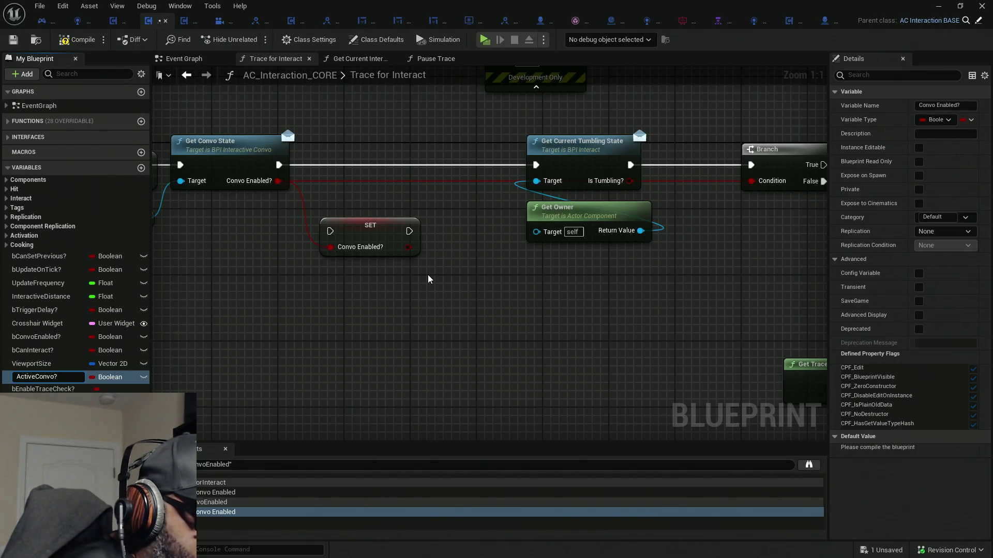
pyautogui.write('b')
pyautogui.press('Return')
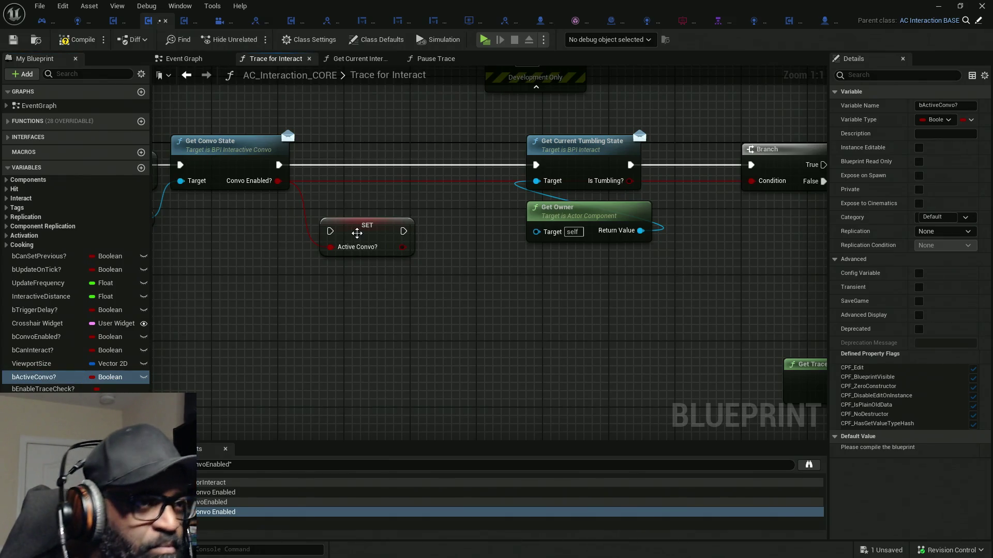
# - Wire the bActiveConvo? SET node between Get Convo State and Get Current Tumbling State
pyautogui.moveTo(357, 235); pyautogui.dragTo(339, 170)
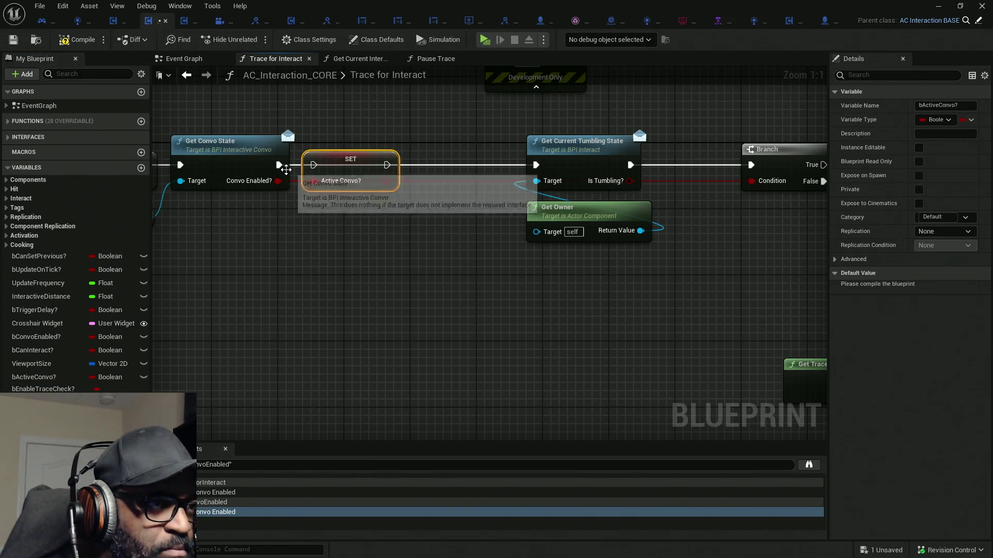
pyautogui.moveTo(277, 166)
pyautogui.mouseDown()
pyautogui.moveTo(384, 165)
pyautogui.moveTo(284, 170)
pyautogui.mouseUp()
pyautogui.moveTo(486, 124); pyautogui.dragTo(655, 243)
pyautogui.moveTo(594, 167); pyautogui.dragTo(478, 160)
pyautogui.click(563, 208)
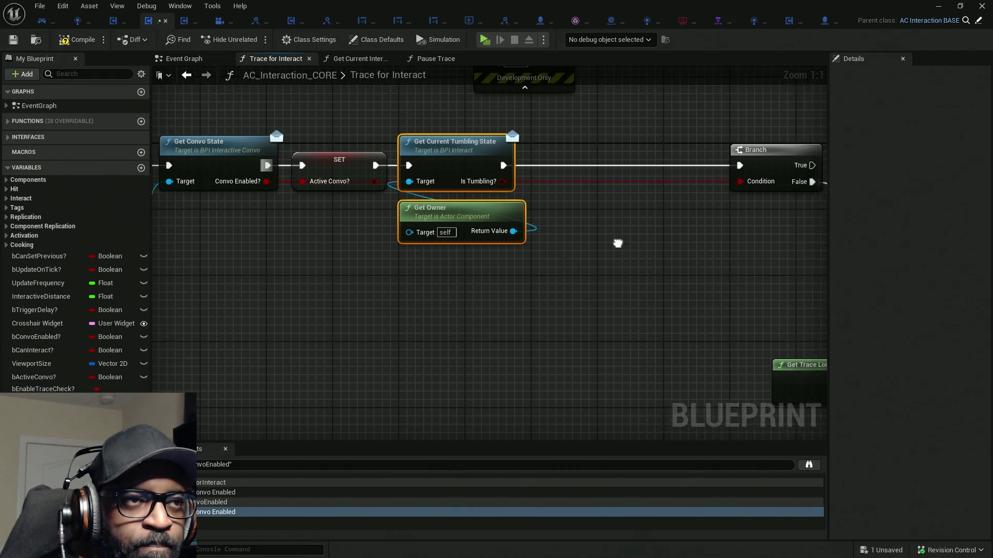
# - Promote the Is Tumbling? output to a new variable named bActiveTumble?
pyautogui.moveTo(559, 221); pyautogui.dragTo(492, 221)
pyautogui.moveTo(446, 181)
pyautogui.mouseDown()
pyautogui.moveTo(543, 221)
pyautogui.moveTo(524, 216)
pyautogui.mouseUp()
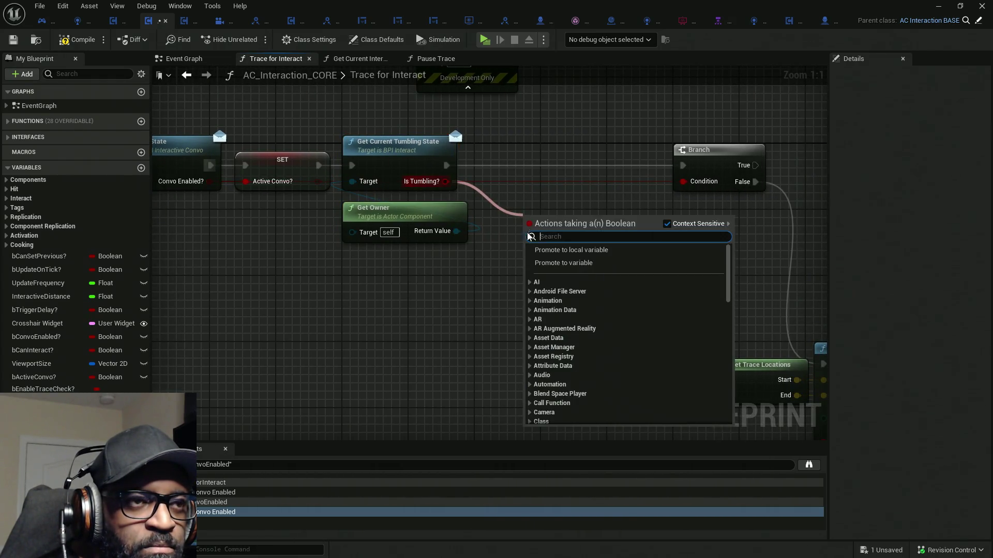
pyautogui.click(578, 264)
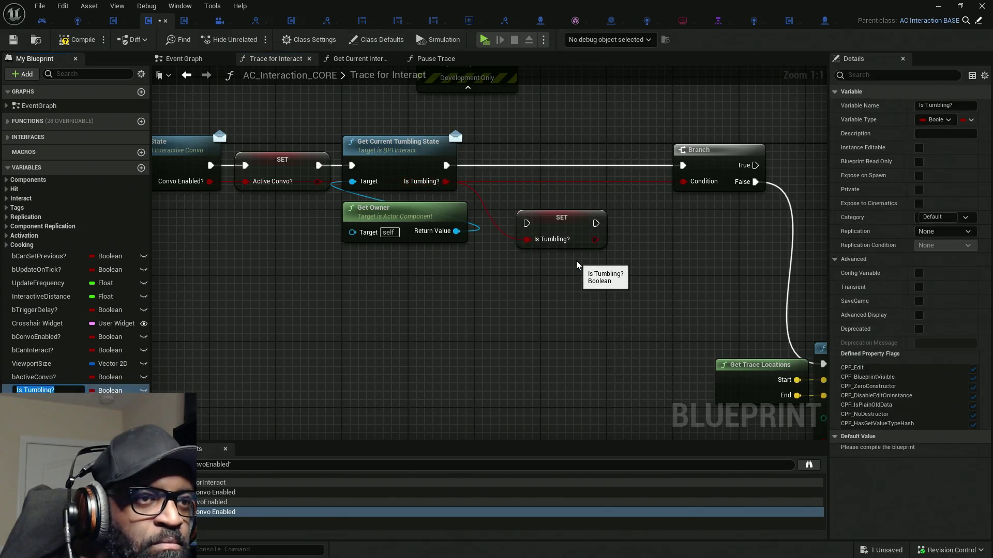
pyautogui.write('bActiveTu')
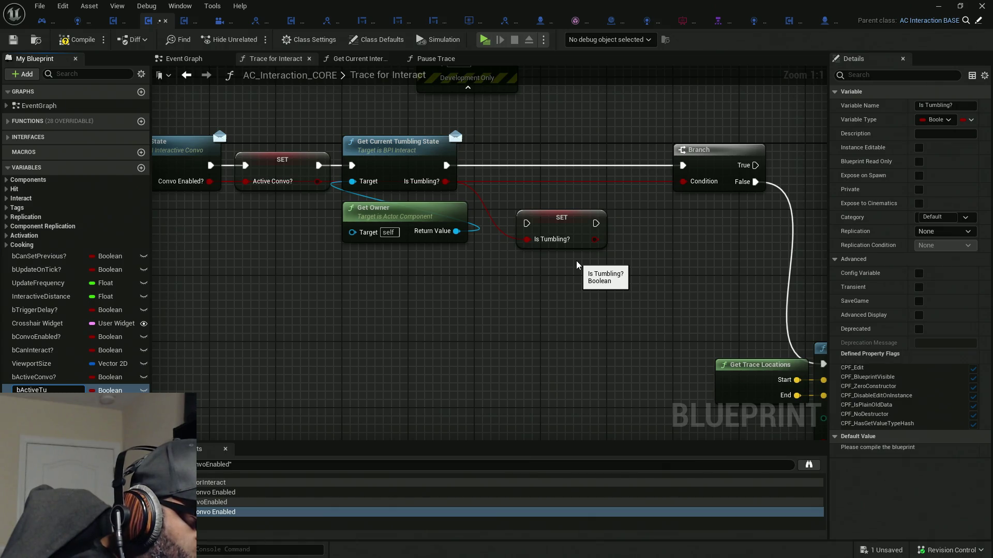
pyautogui.write('mble?')
pyautogui.press('Return')
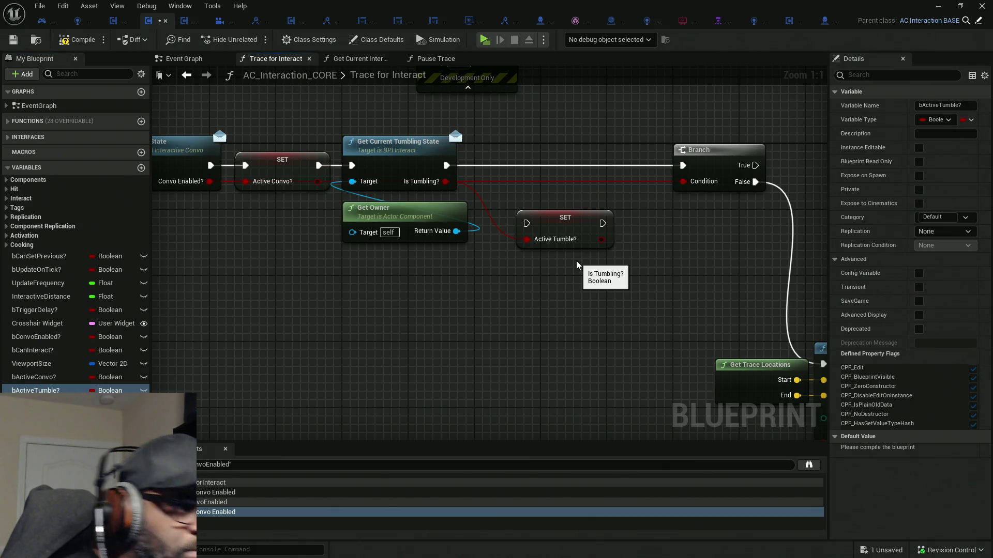
# - Insert the bActiveTumble? SET node before Branch and compile the blueprint
pyautogui.moveTo(446, 165)
pyautogui.mouseDown()
pyautogui.moveTo(527, 224)
pyautogui.moveTo(534, 182)
pyautogui.moveTo(501, 165)
pyautogui.moveTo(682, 166)
pyautogui.mouseUp()
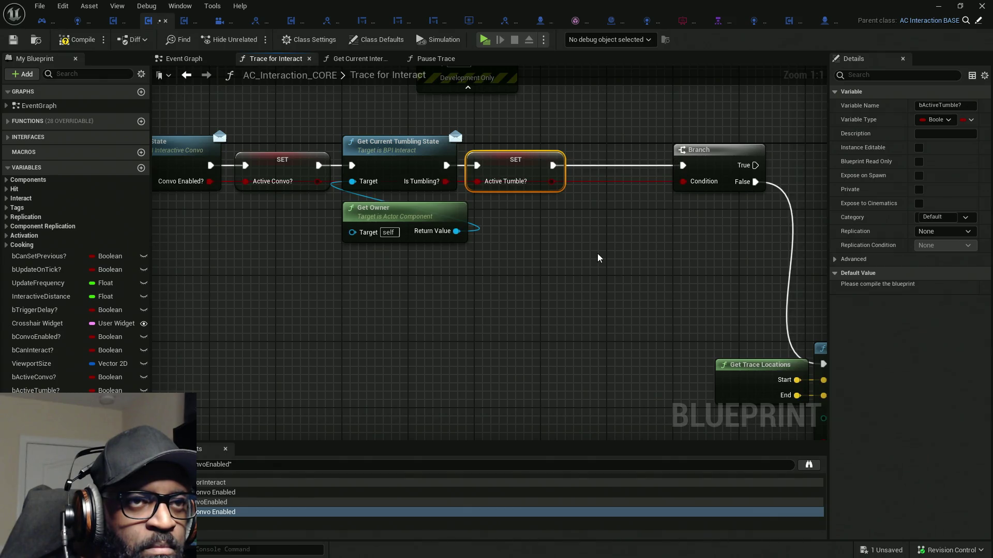
pyautogui.click(77, 40)
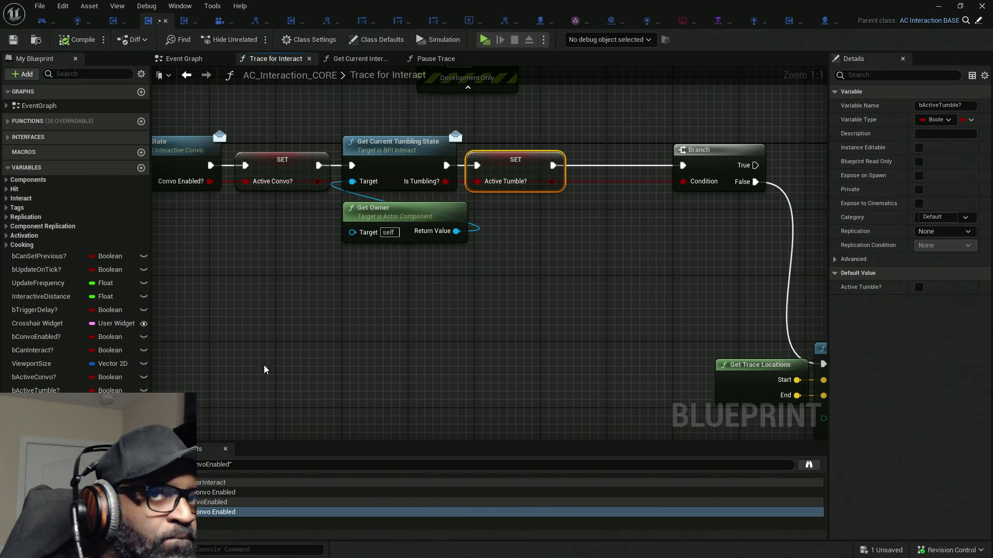
pyautogui.moveTo(282, 160)
pyautogui.mouseDown()
pyautogui.moveTo(299, 235)
pyautogui.moveTo(283, 161)
pyautogui.mouseUp()
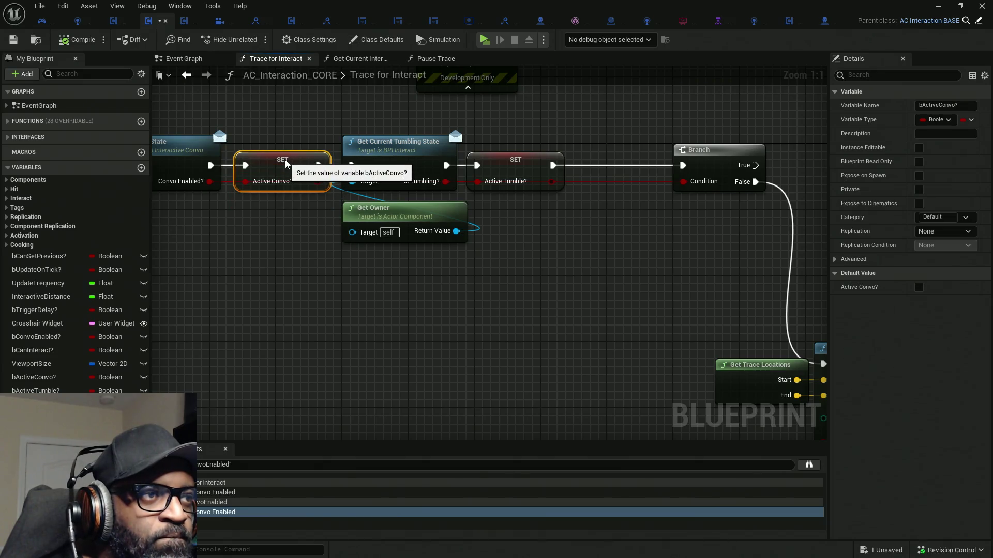
# - File both bActiveConvo? and bActiveTumble? under the Interact variable category
pyautogui.click(938, 216)
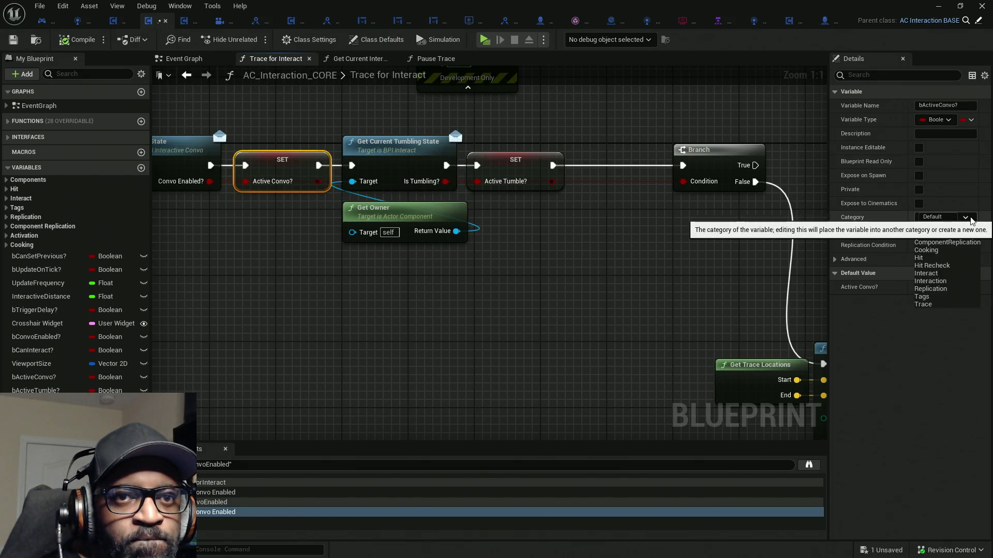
pyautogui.click(943, 274)
pyautogui.click(537, 158)
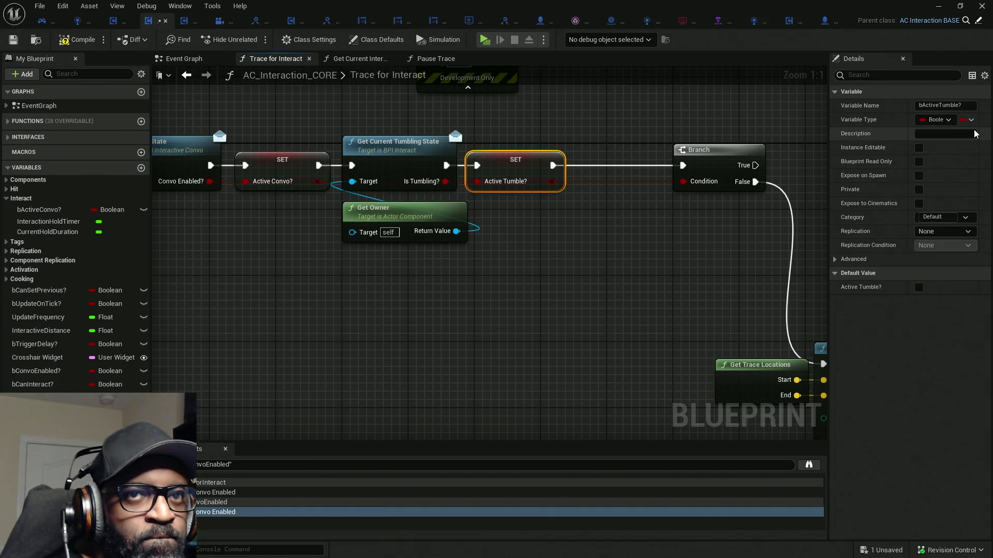
pyautogui.click(965, 217)
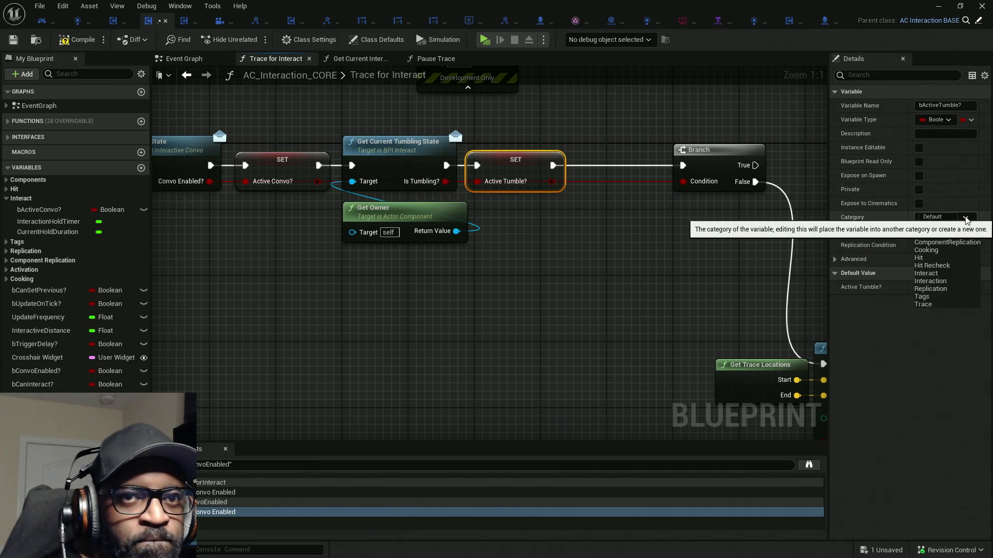
pyautogui.click(933, 273)
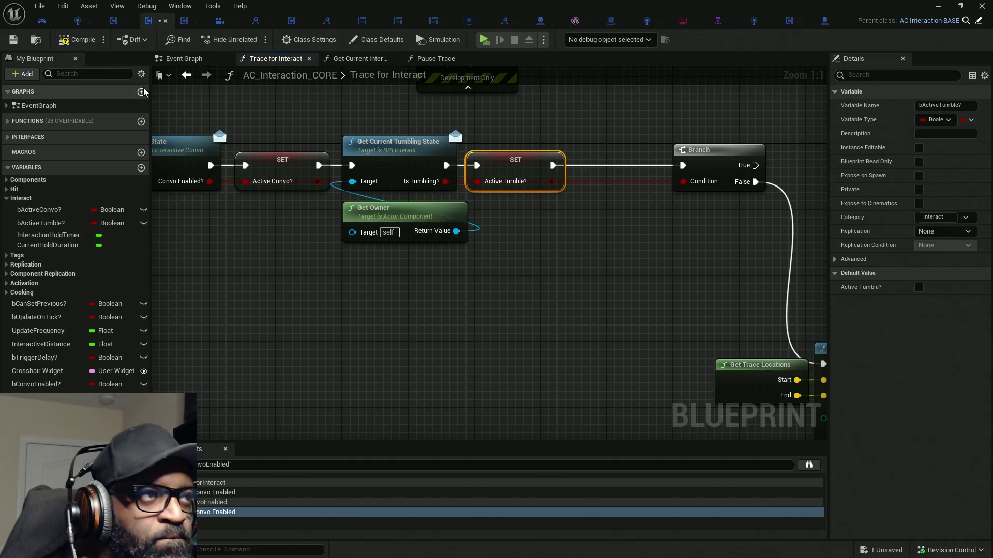
# - Collapse the Interact variable group and add a new function to the blueprint
pyautogui.click(141, 74)
pyautogui.click(141, 74)
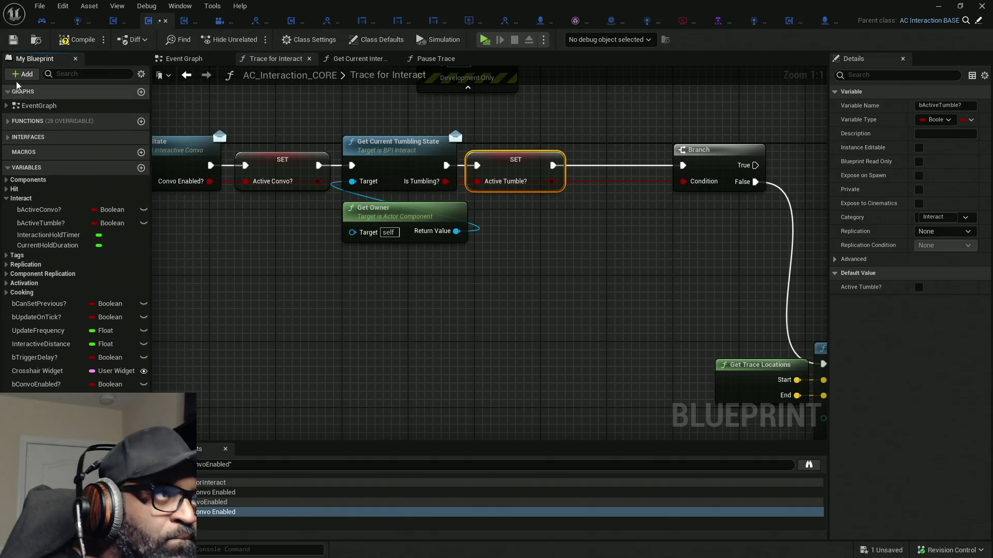
pyautogui.click(6, 199)
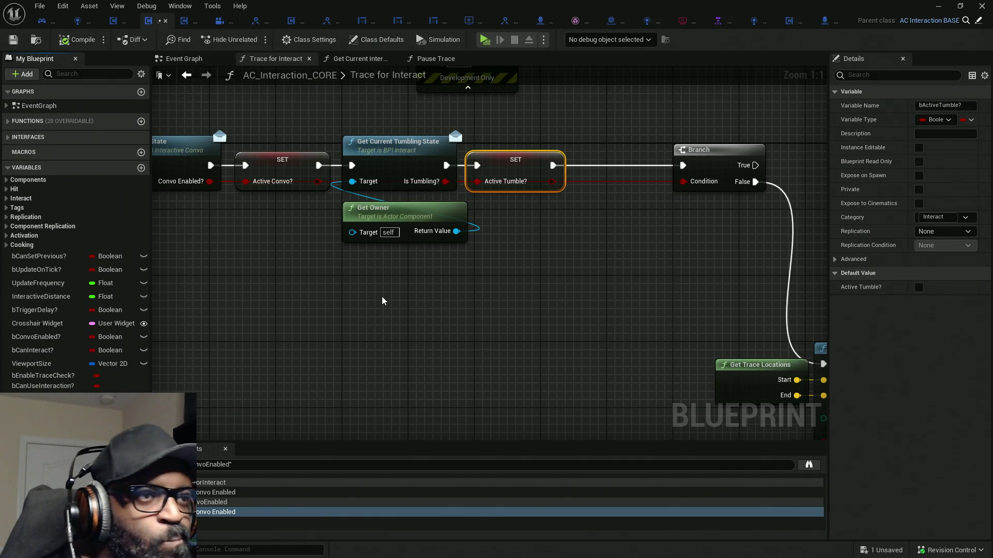
pyautogui.moveTo(485, 290)
pyautogui.mouseDown()
pyautogui.moveTo(468, 315)
pyautogui.moveTo(423, 313)
pyautogui.moveTo(419, 290)
pyautogui.mouseUp()
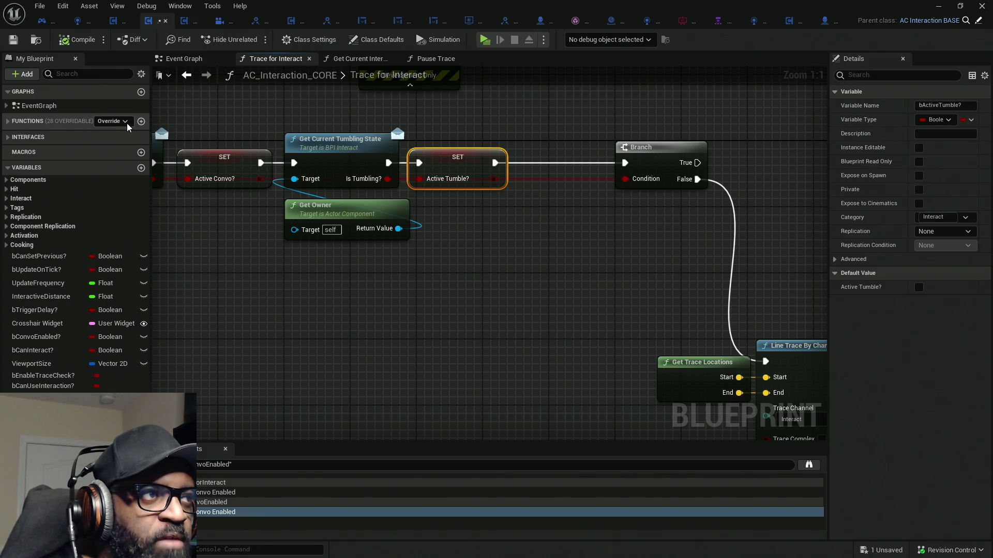
pyautogui.click(141, 121)
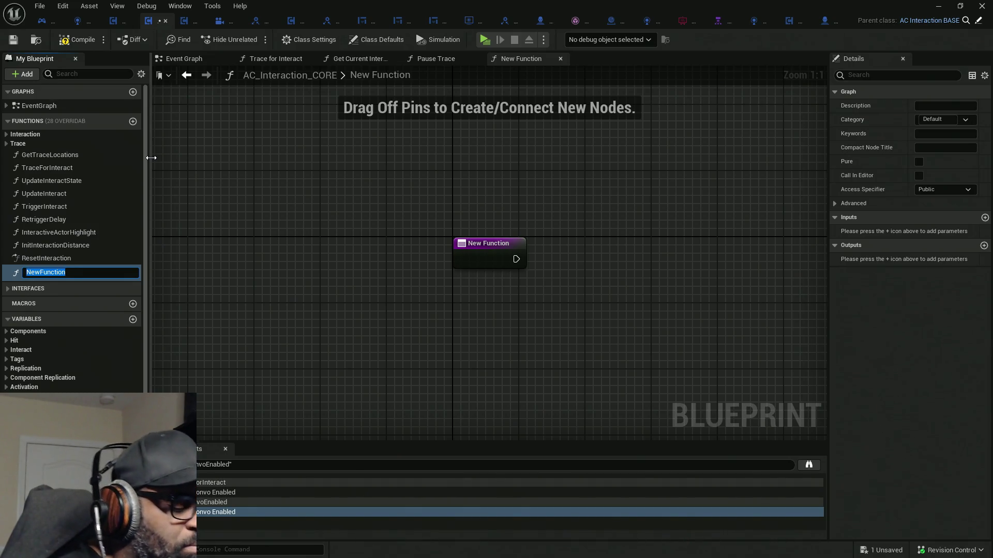
# - Name the new function IsInteraction
pyautogui.write('get')
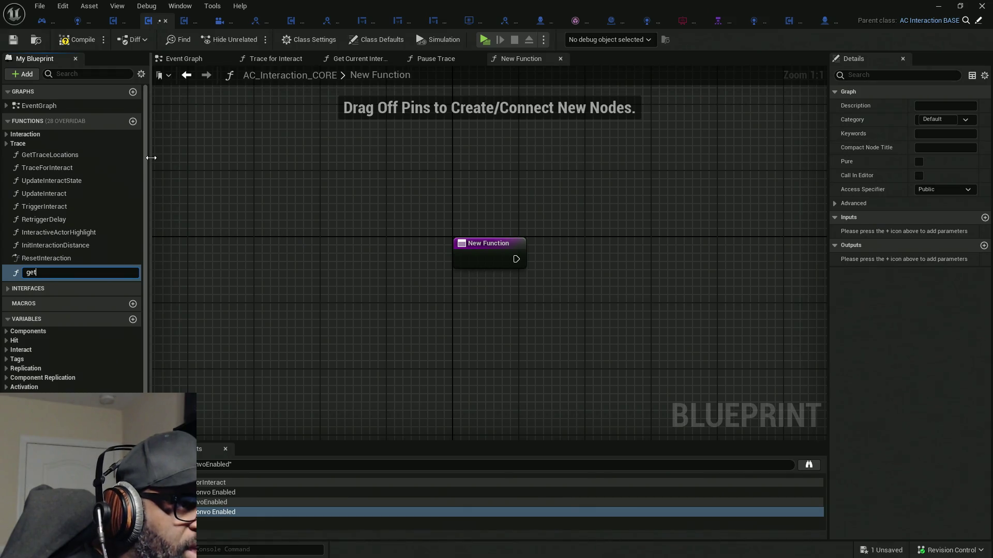
pyautogui.press('BackSpace')
pyautogui.press('BackSpace')
pyautogui.press('BackSpace')
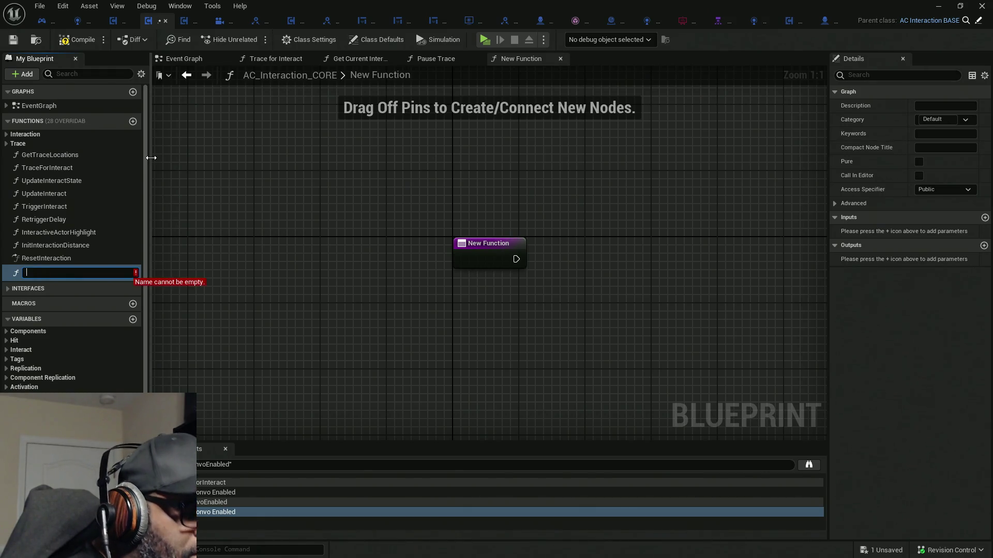
pyautogui.write('Get')
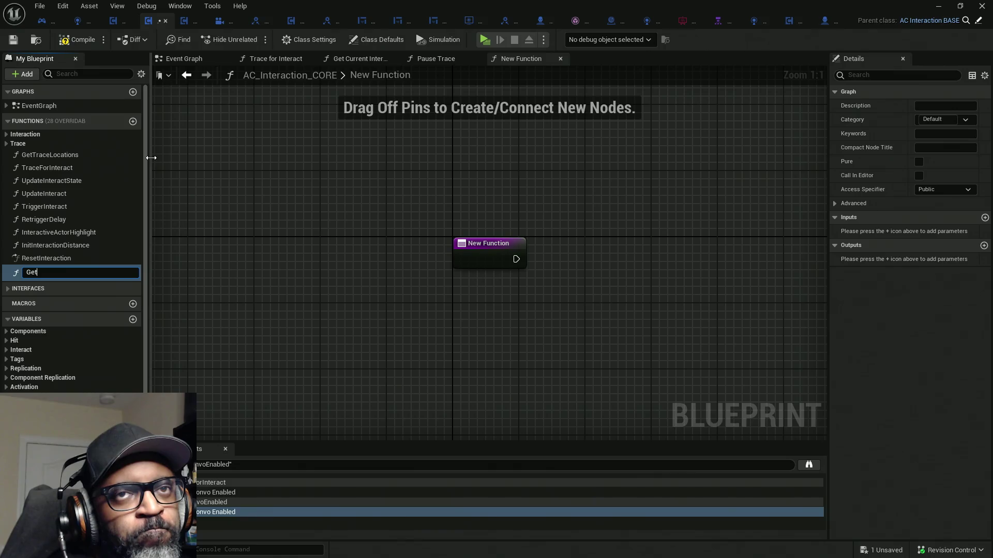
pyautogui.press('BackSpace')
pyautogui.press('BackSpace')
pyautogui.write('Is')
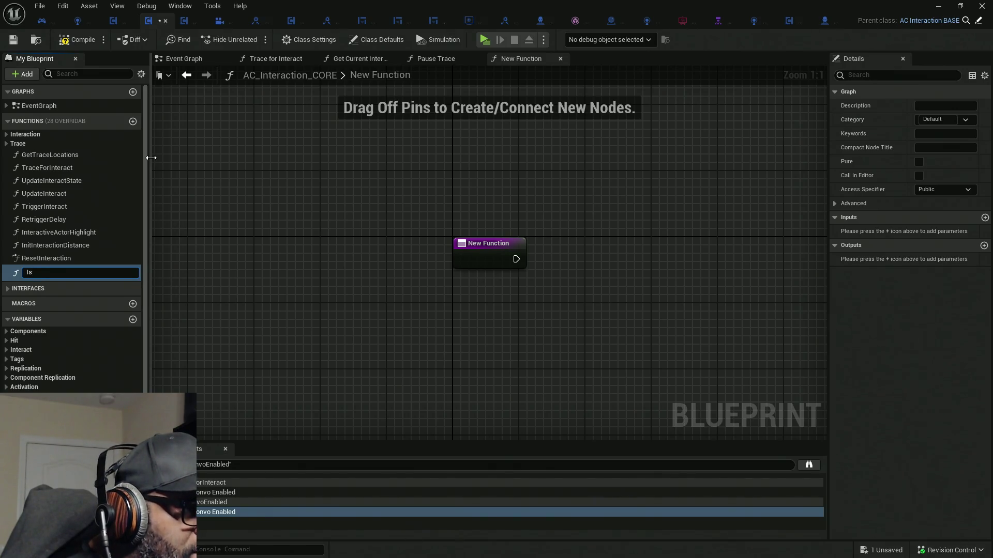
pyautogui.write('Interac')
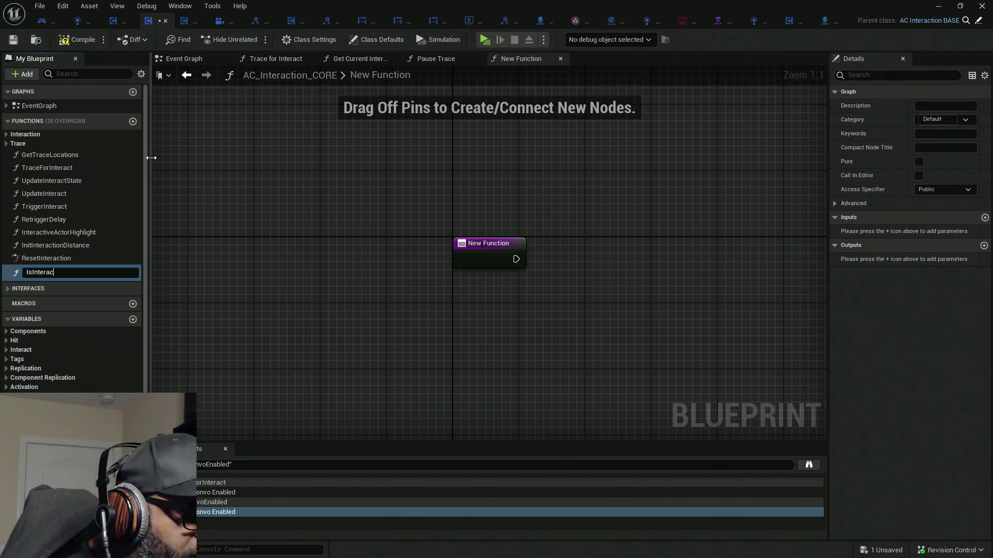
pyautogui.write('tion')
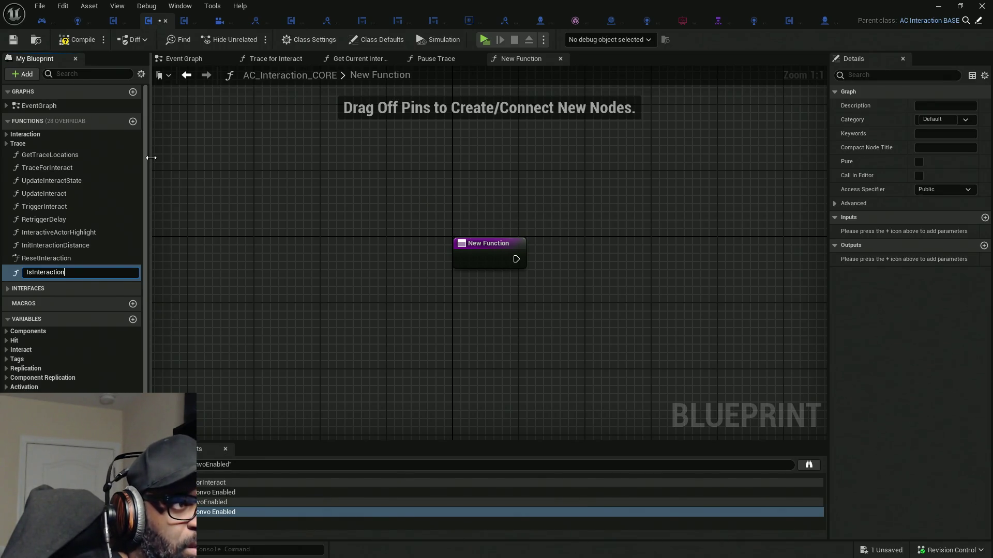
pyautogui.press('Return')
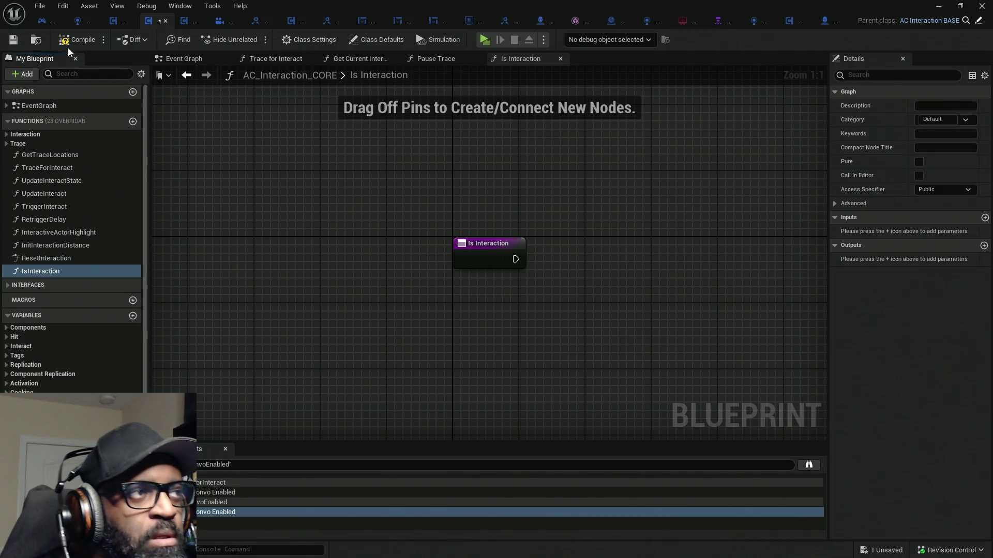
# - Give IsInteraction a return output and move the Return Node to the right
pyautogui.moveTo(463, 285)
pyautogui.mouseDown()
pyautogui.moveTo(330, 253)
pyautogui.moveTo(271, 252)
pyautogui.mouseUp()
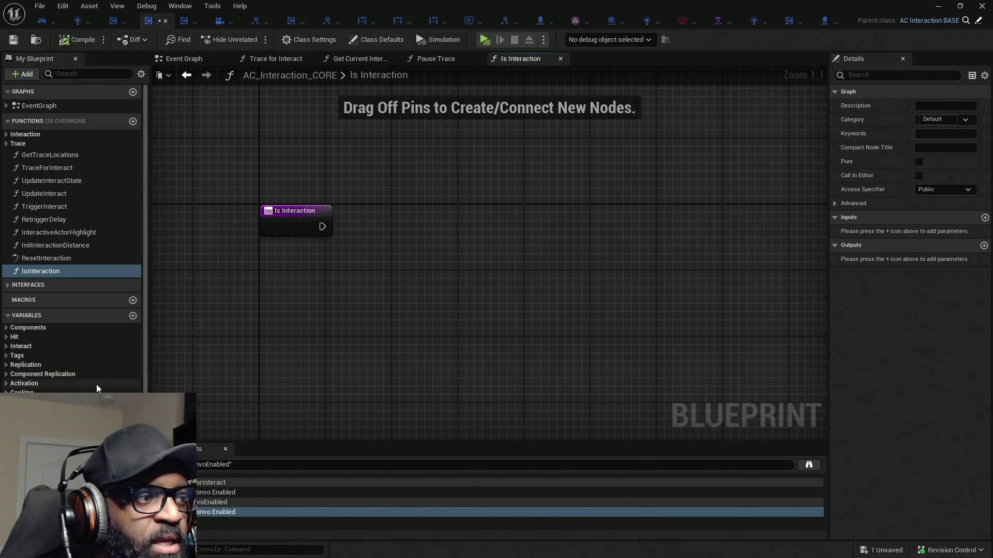
pyautogui.rightClick(418, 249)
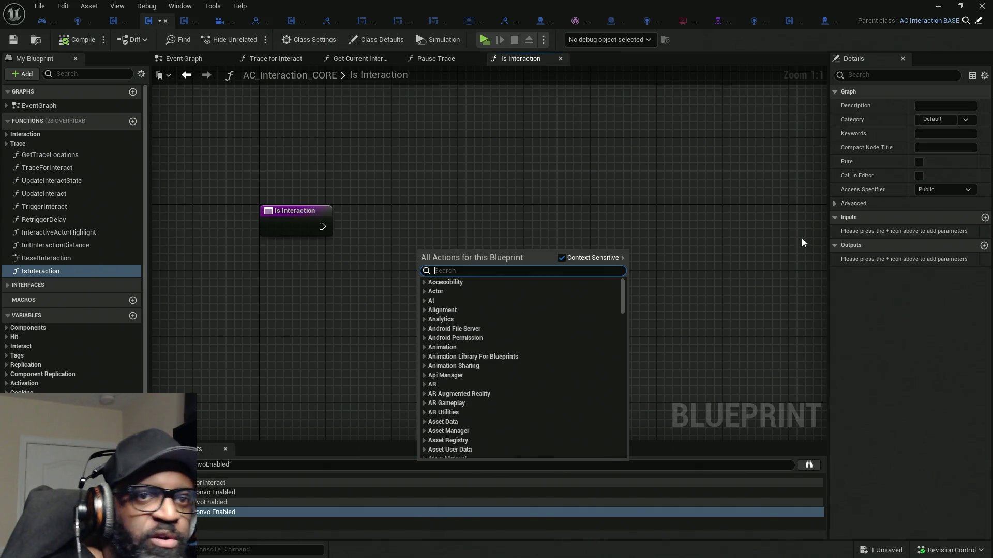
pyautogui.click(984, 246)
pyautogui.moveTo(444, 227); pyautogui.dragTo(631, 228)
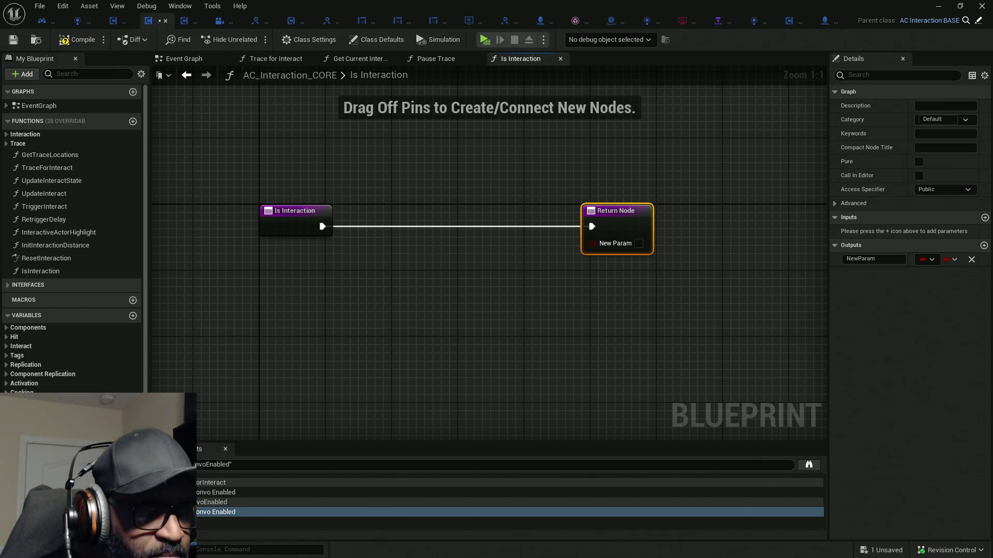
# - Place Active Convo? and Active Tumble? getters from the Interact category into the graph
pyautogui.click(20, 346)
pyautogui.scroll(-2, 31, 331)
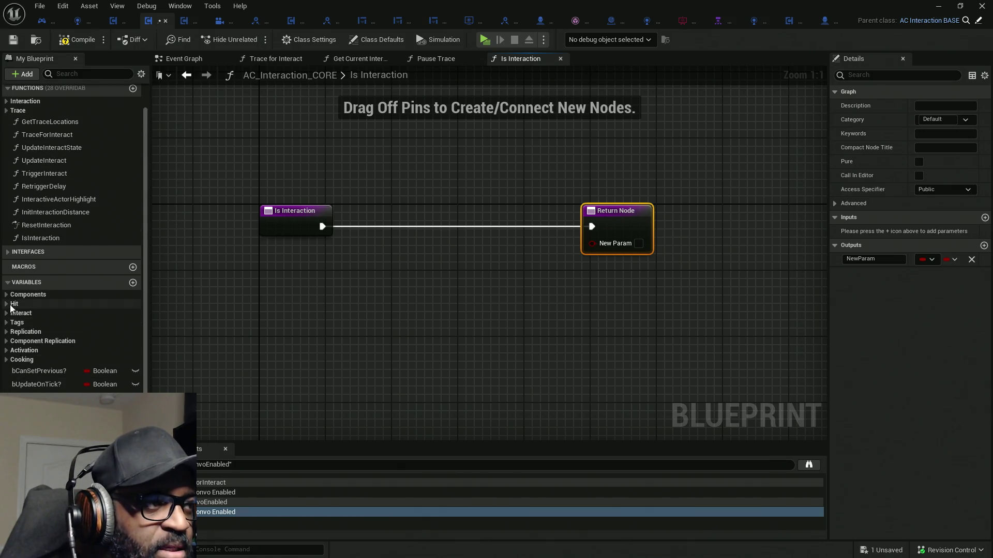
pyautogui.moveTo(39, 325)
pyautogui.mouseDown()
pyautogui.moveTo(221, 310)
pyautogui.moveTo(255, 266)
pyautogui.mouseUp()
pyautogui.moveTo(60, 339)
pyautogui.mouseDown()
pyautogui.moveTo(104, 339)
pyautogui.moveTo(254, 298)
pyautogui.moveTo(248, 291)
pyautogui.moveTo(256, 313)
pyautogui.mouseUp()
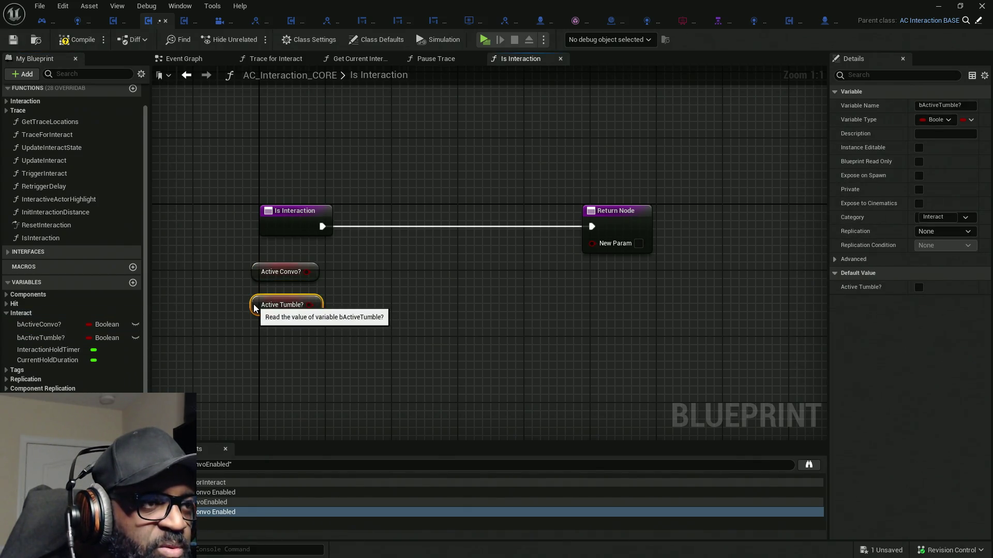
# - Add an OR Boolean node wired from the Active Convo? getter via an 'or' search
pyautogui.rightClick(350, 278)
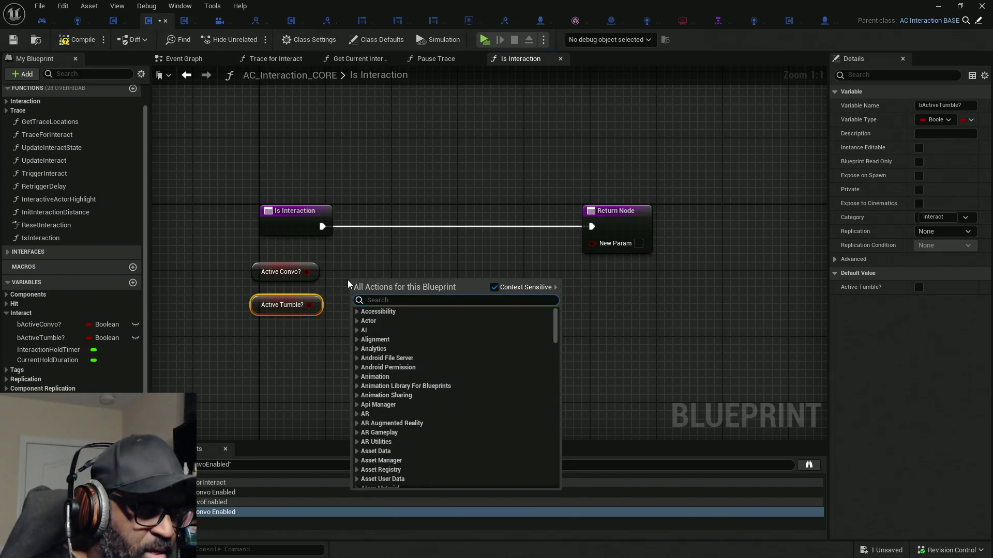
pyautogui.write('I|')
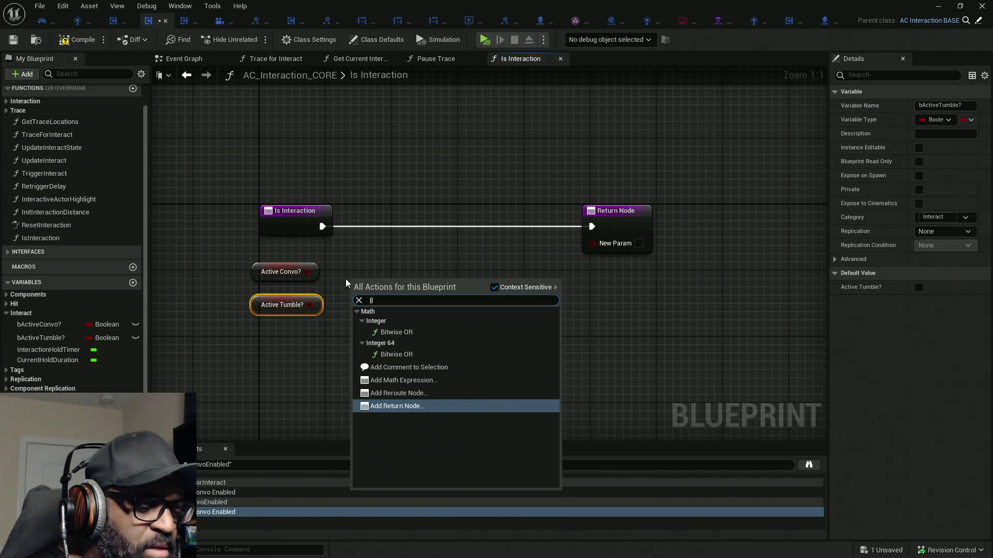
pyautogui.press('BackSpace')
pyautogui.press('BackSpace')
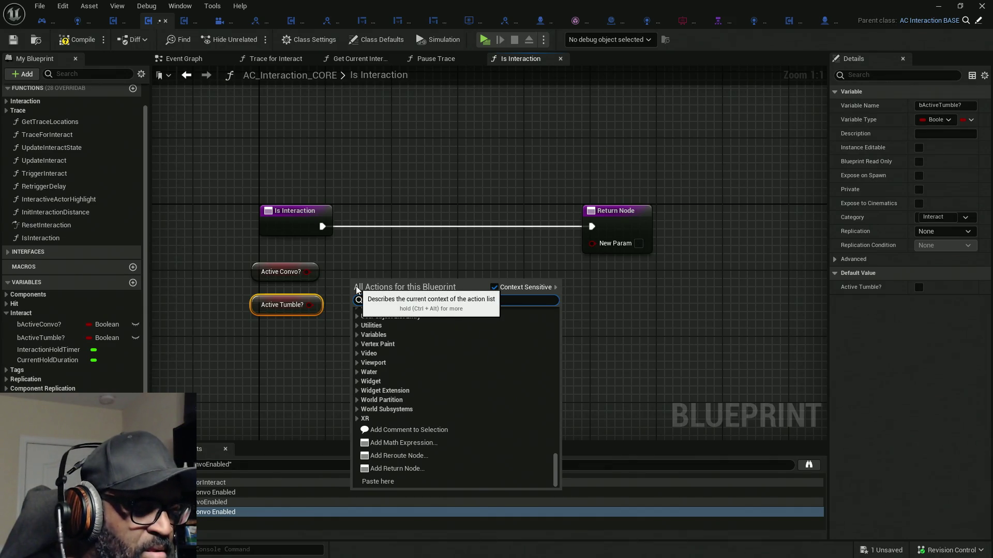
pyautogui.write('&&')
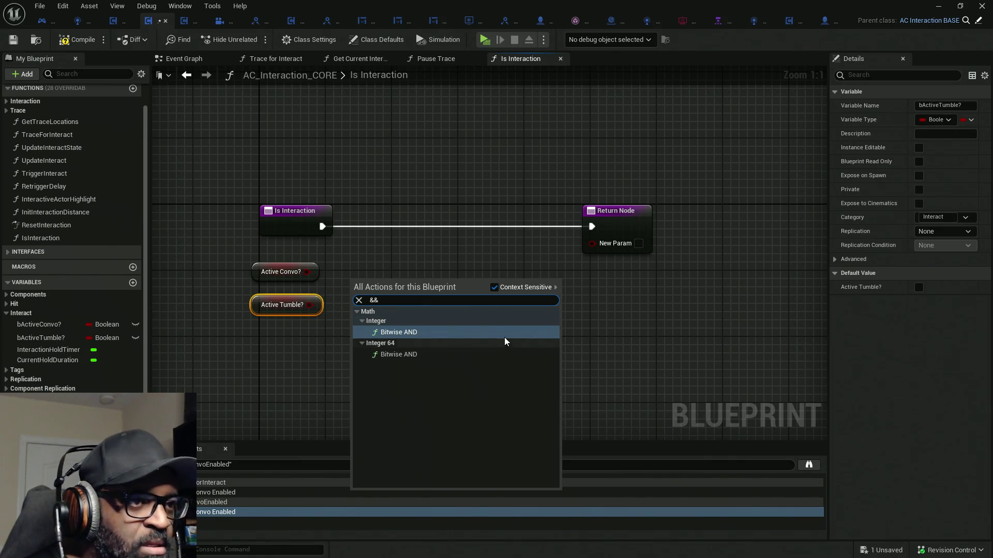
pyautogui.press('BackSpace')
pyautogui.press('BackSpace')
pyautogui.moveTo(307, 272); pyautogui.dragTo(362, 286)
pyautogui.scroll(-15, 362, 285)
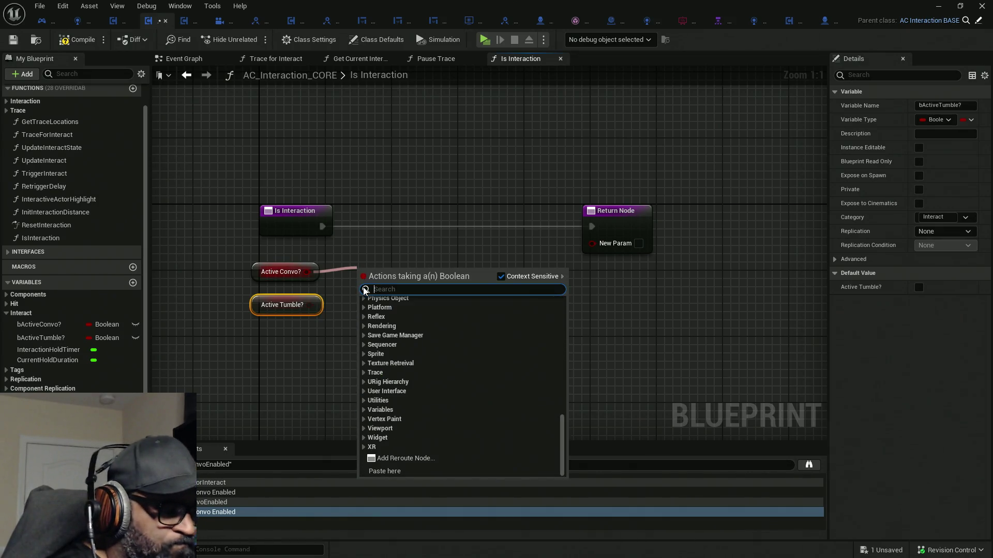
pyautogui.write('or')
pyautogui.click(409, 385)
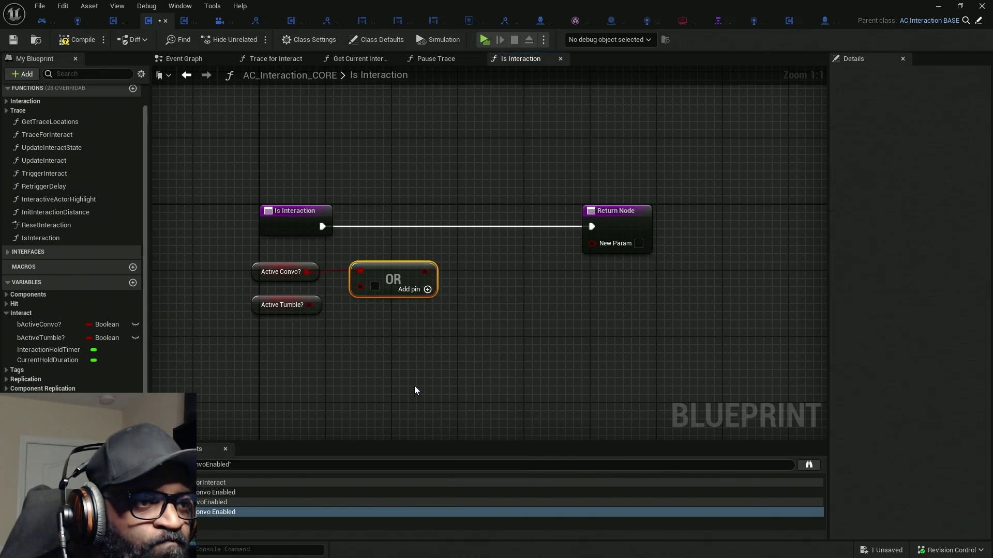
# - Wire Active Tumble? into the OR node and shift the getters and OR left
pyautogui.moveTo(309, 305)
pyautogui.mouseDown()
pyautogui.moveTo(346, 303)
pyautogui.moveTo(311, 310)
pyautogui.moveTo(375, 287)
pyautogui.moveTo(364, 286)
pyautogui.mouseUp()
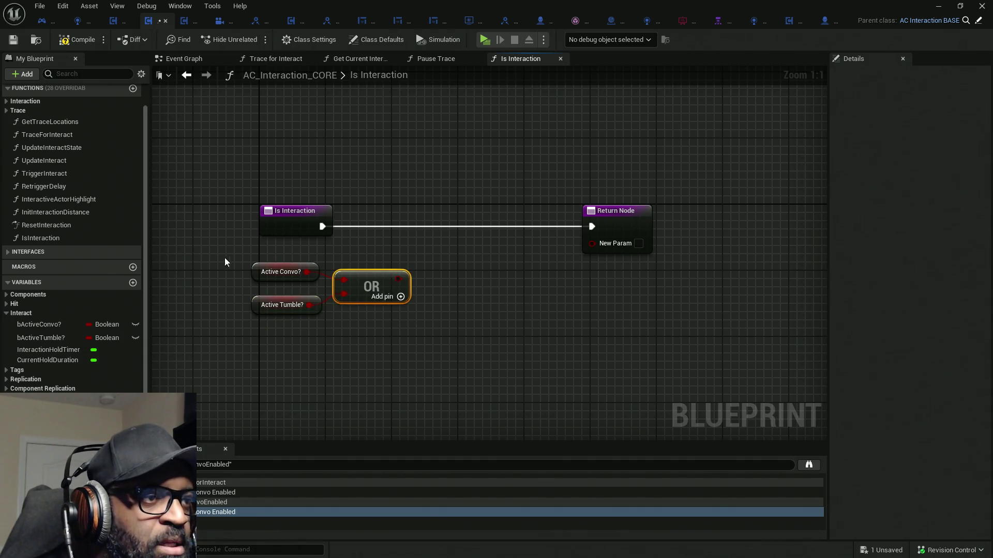
pyautogui.moveTo(224, 259); pyautogui.dragTo(369, 329)
pyautogui.moveTo(381, 285); pyautogui.dragTo(357, 285)
# - Add a Select node feeding New Param and connect the OR result to its Index
pyautogui.moveTo(592, 243); pyautogui.dragTo(532, 287)
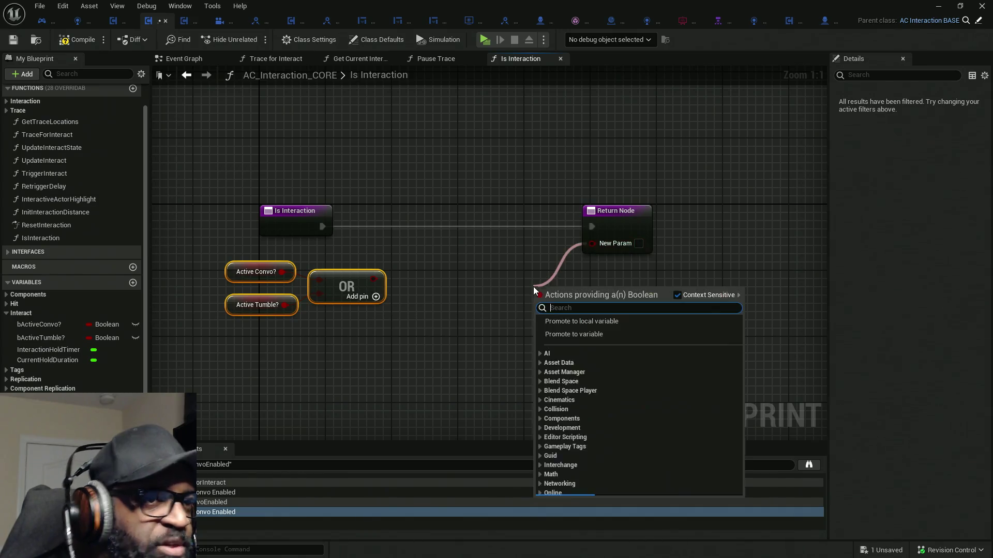
pyautogui.write('select')
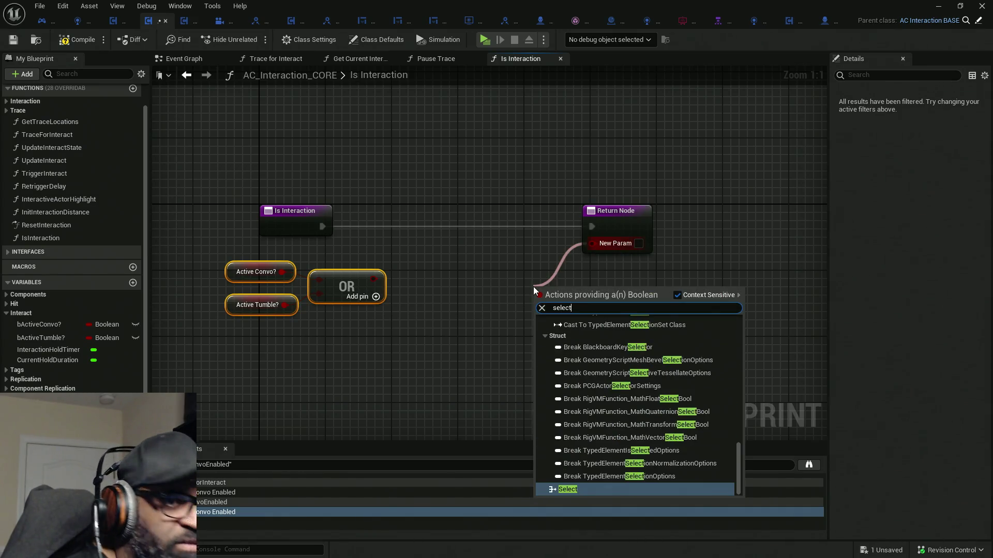
pyautogui.click(578, 489)
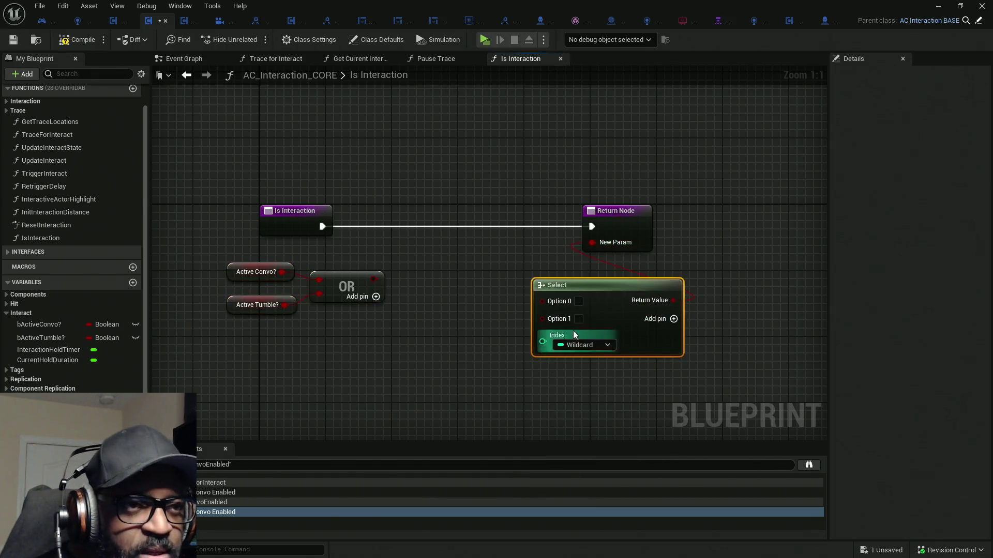
pyautogui.moveTo(378, 332); pyautogui.dragTo(374, 302)
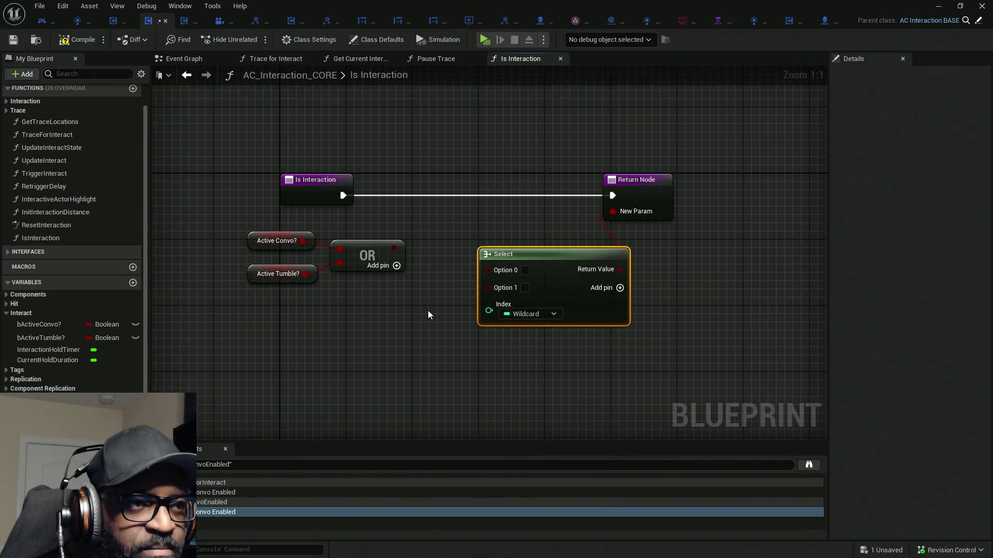
pyautogui.moveTo(393, 249)
pyautogui.mouseDown()
pyautogui.moveTo(475, 315)
pyautogui.moveTo(488, 310)
pyautogui.mouseUp()
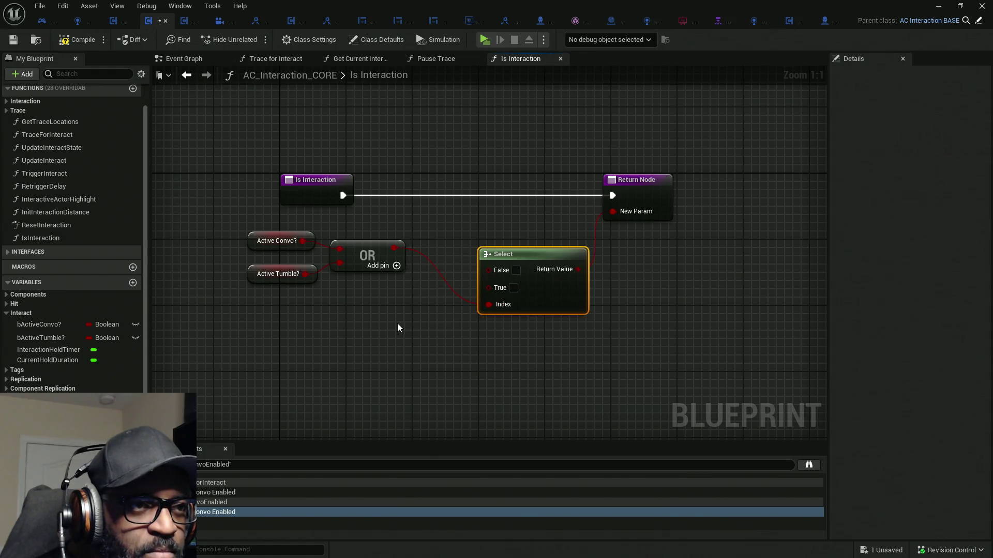
pyautogui.moveTo(397, 328); pyautogui.dragTo(268, 240)
pyautogui.moveTo(349, 257)
pyautogui.mouseDown()
pyautogui.moveTo(361, 305)
pyautogui.moveTo(423, 316)
pyautogui.mouseUp()
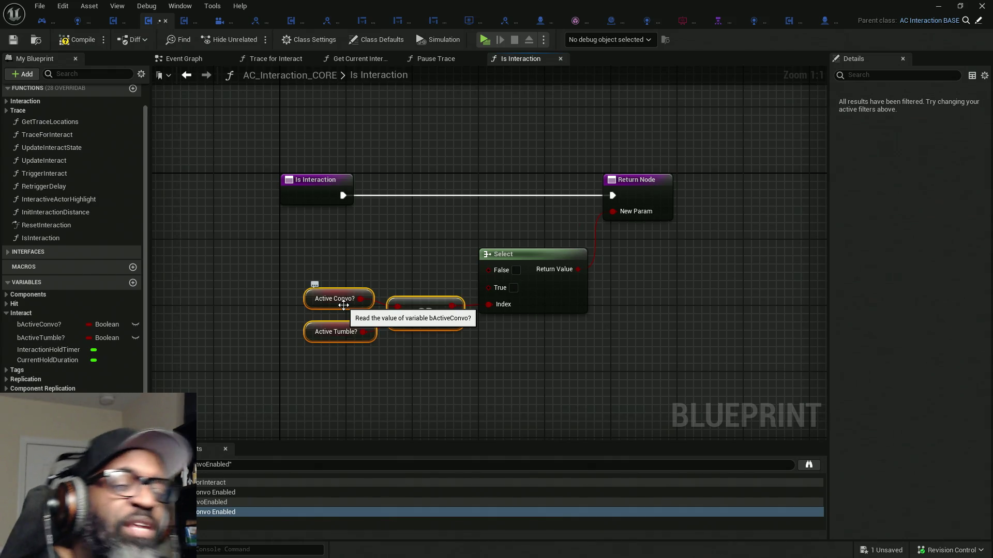
# - Delete the Select node, retry a 'select' search from New Param, then drag from OR's output
pyautogui.click(529, 253)
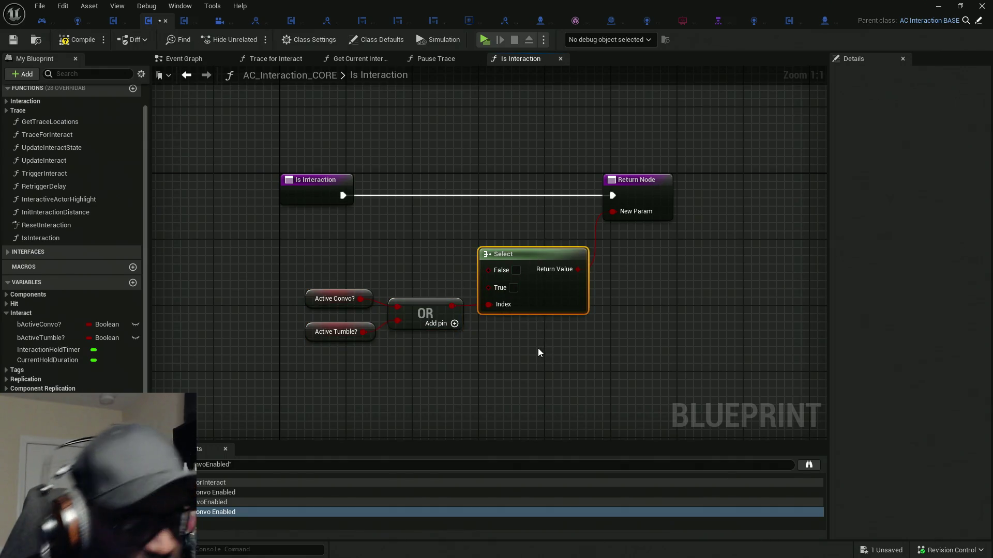
pyautogui.press('Delete')
pyautogui.moveTo(612, 212); pyautogui.dragTo(579, 246)
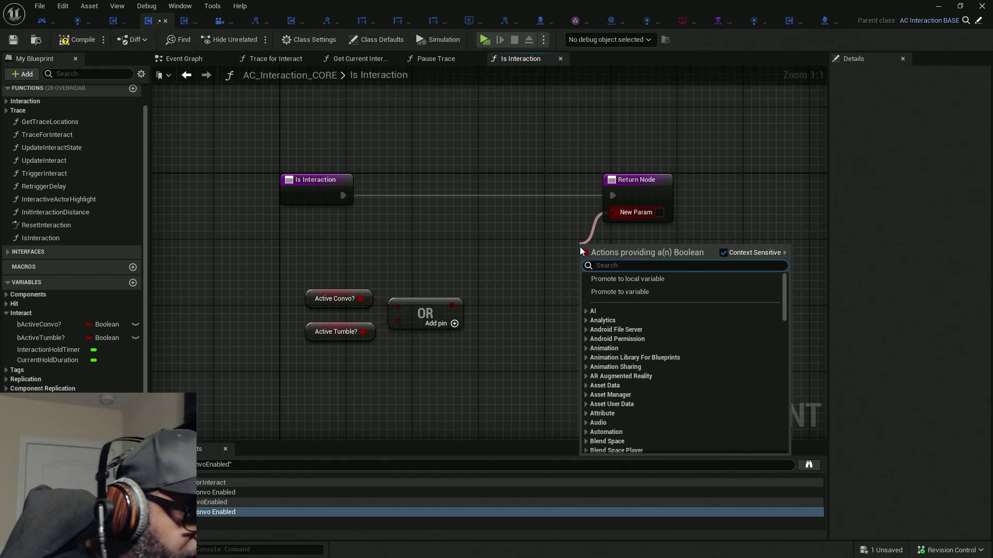
pyautogui.write('select')
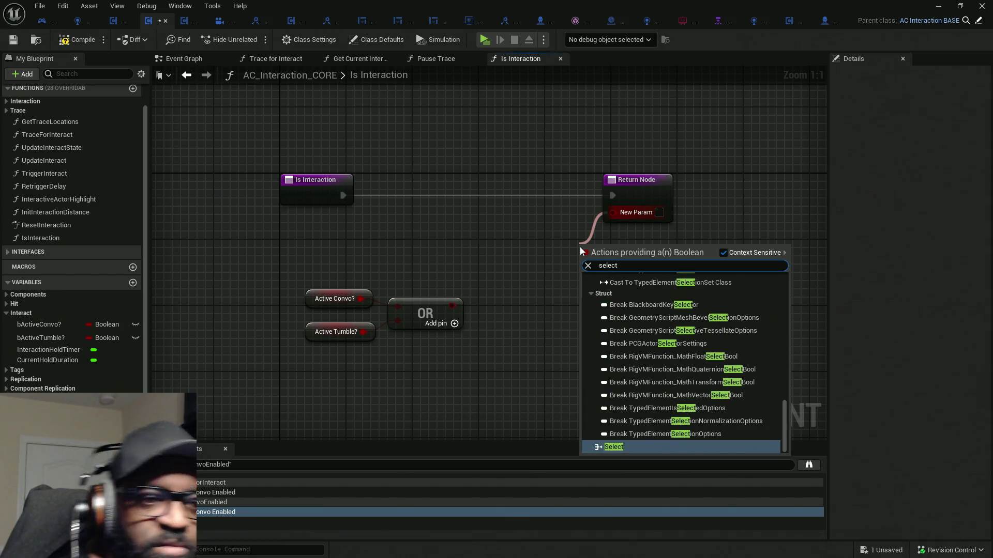
pyautogui.scroll(5, 650, 364)
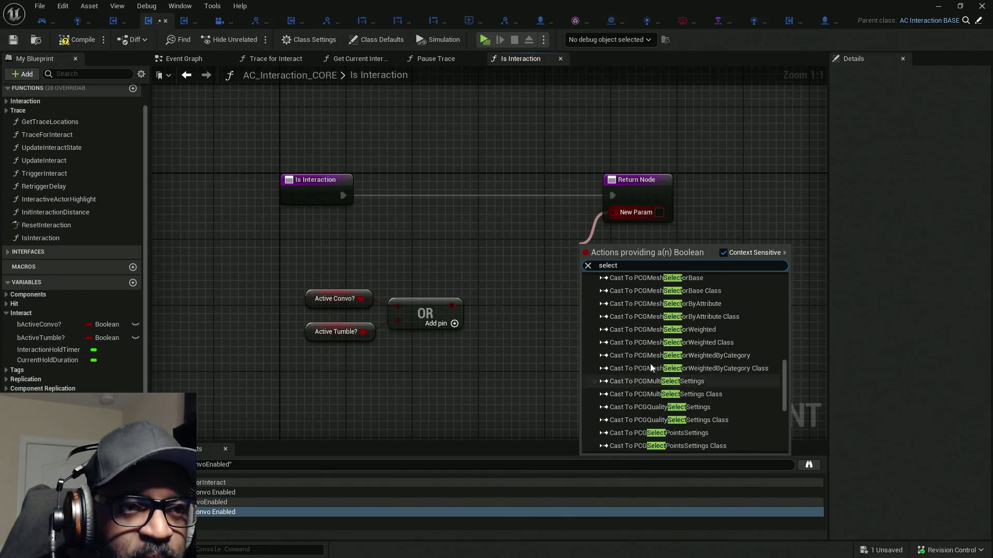
pyautogui.scroll(3, 650, 364)
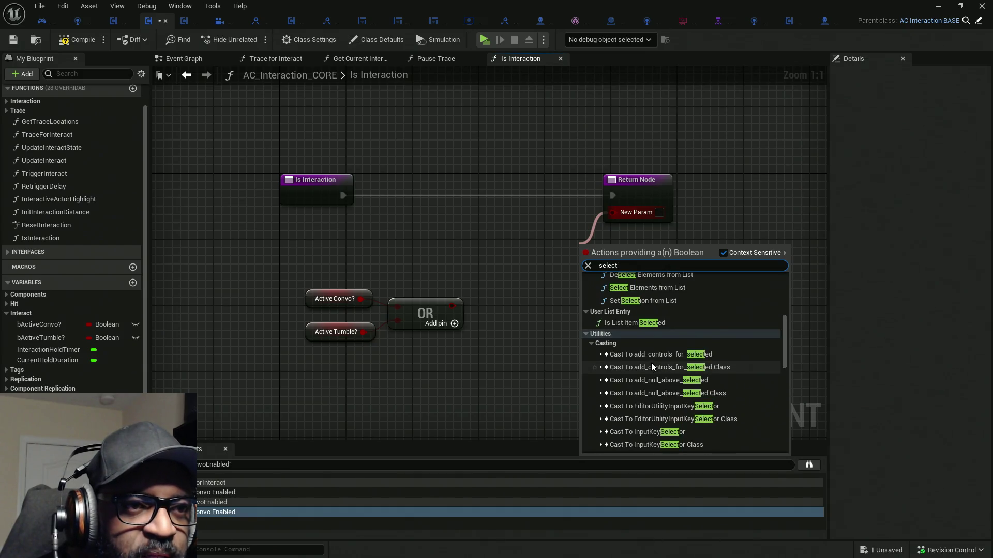
pyautogui.scroll(1, 650, 366)
pyautogui.scroll(6, 652, 366)
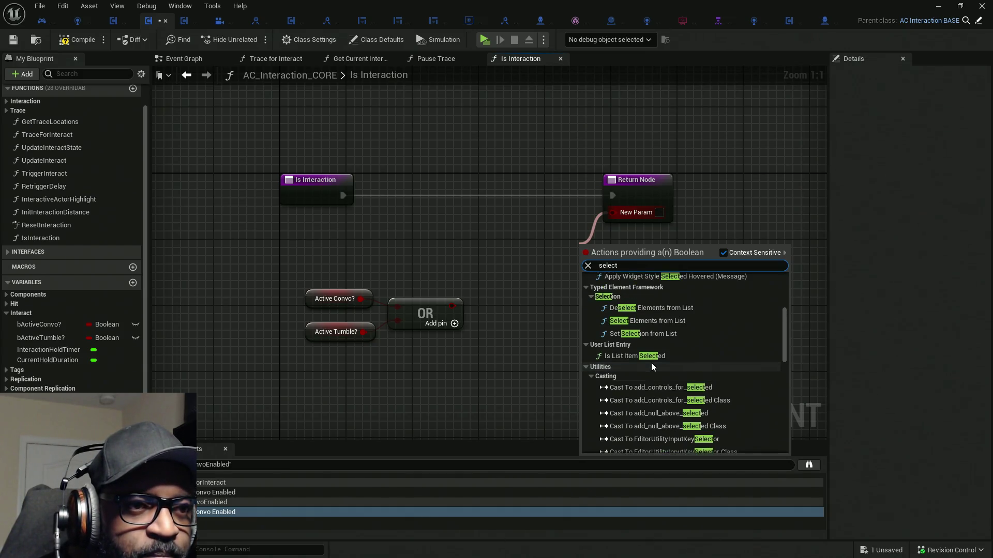
pyautogui.scroll(5, 651, 365)
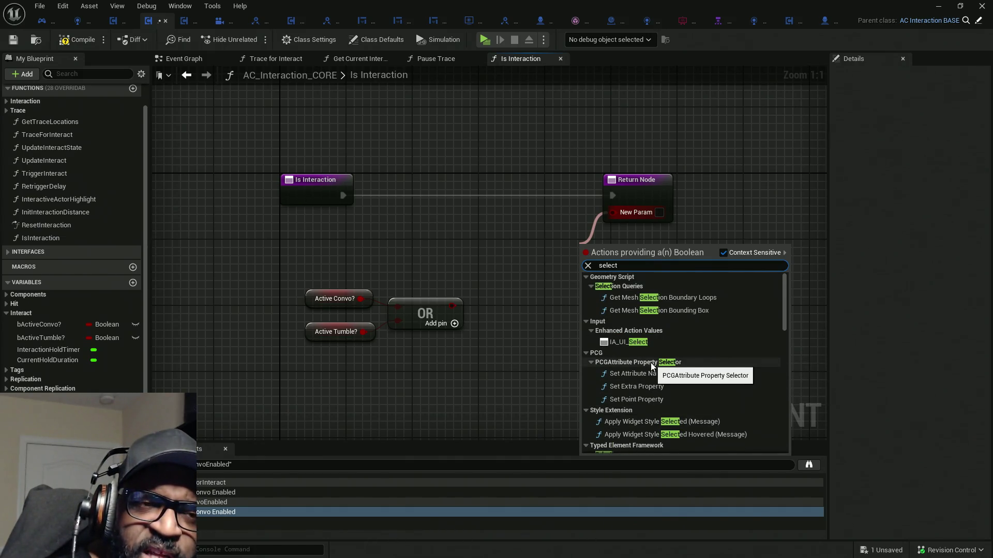
pyautogui.moveTo(448, 305); pyautogui.dragTo(530, 281)
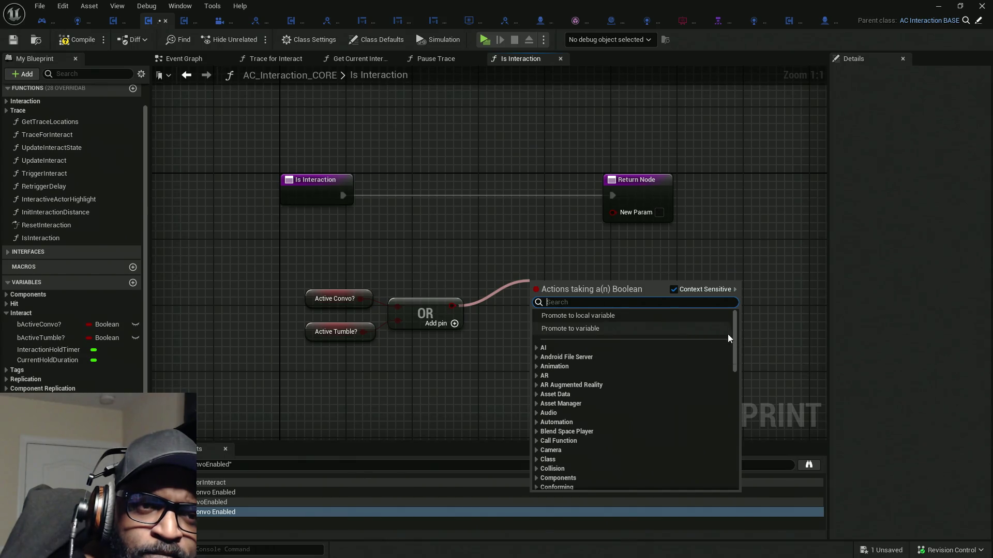
# - Search 'bool' and add a To Integer (Boolean) conversion fed by the OR output
pyautogui.moveTo(733, 342); pyautogui.dragTo(730, 466)
pyautogui.click(624, 299)
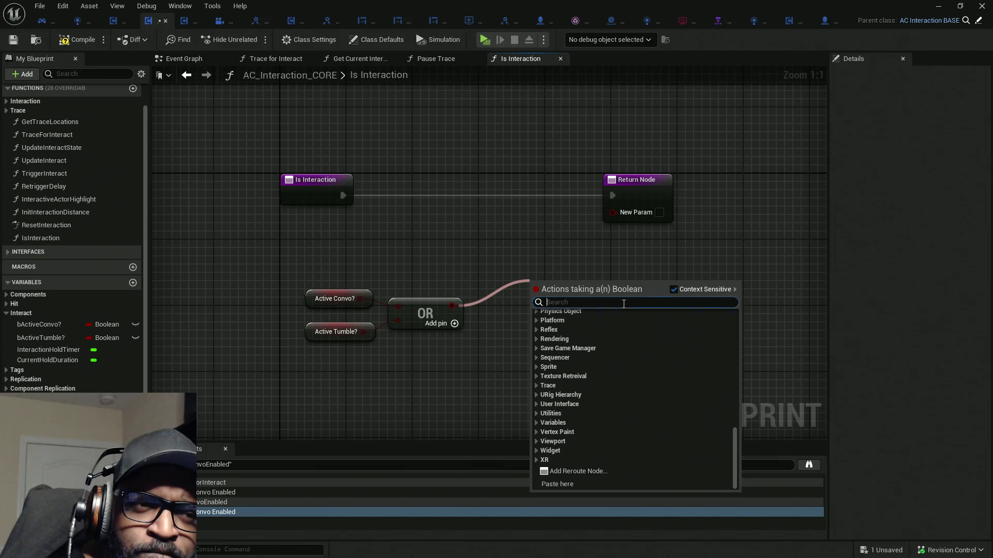
pyautogui.write('bool')
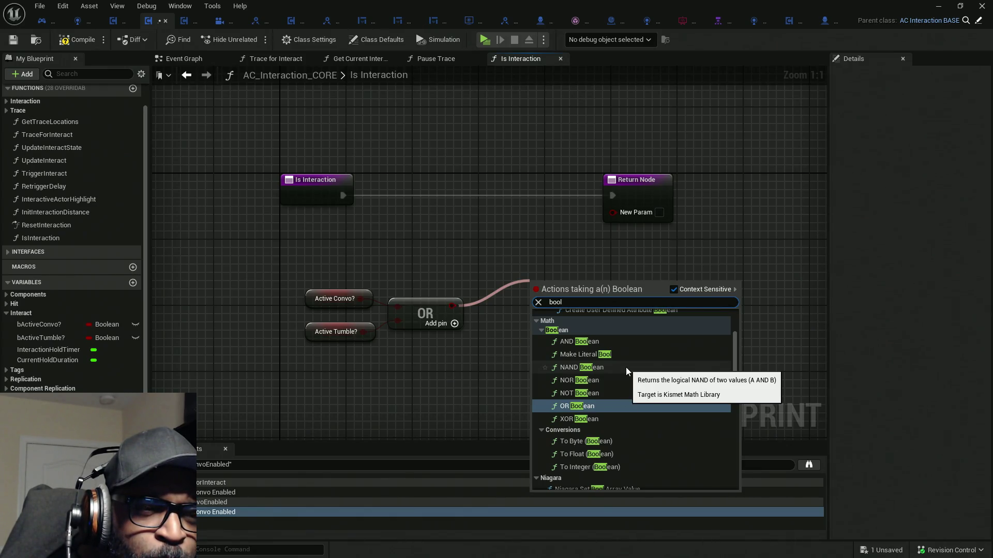
pyautogui.scroll(3, 576, 365)
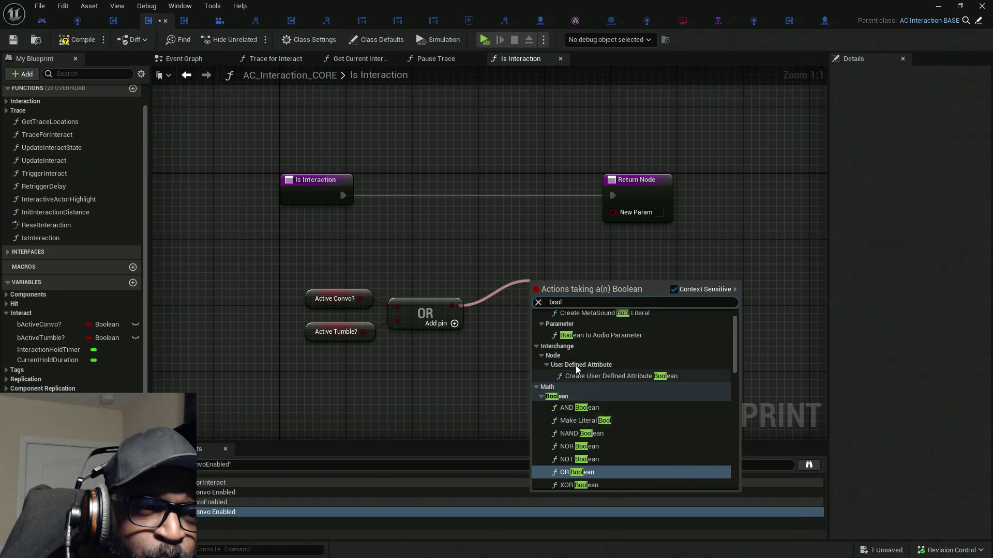
pyautogui.scroll(1, 576, 365)
pyautogui.scroll(-8, 575, 365)
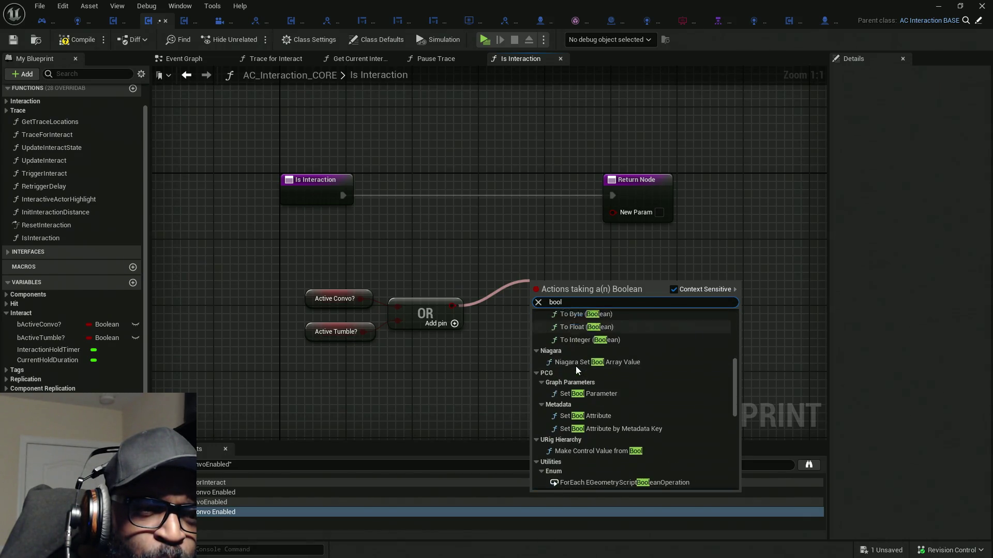
pyautogui.scroll(-10, 576, 366)
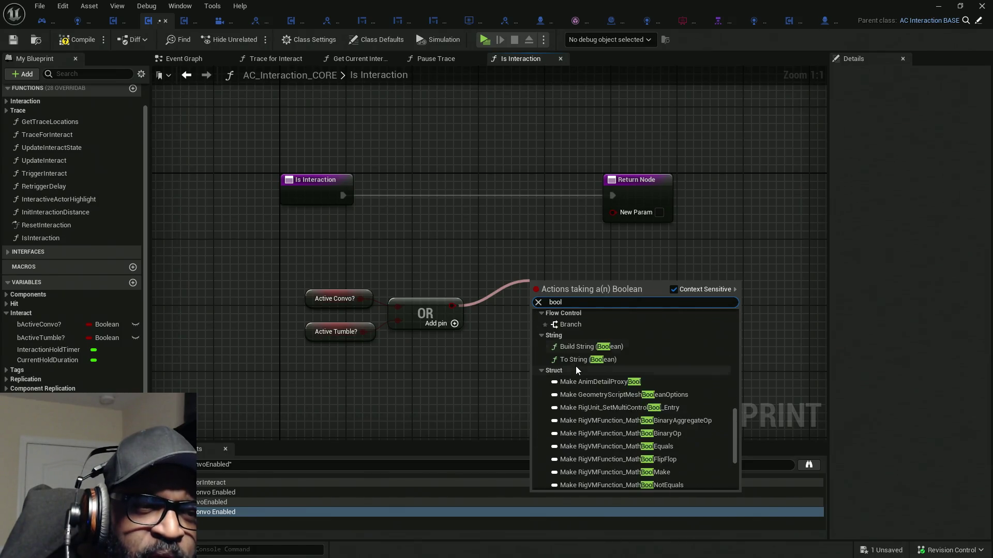
pyautogui.scroll(10, 580, 362)
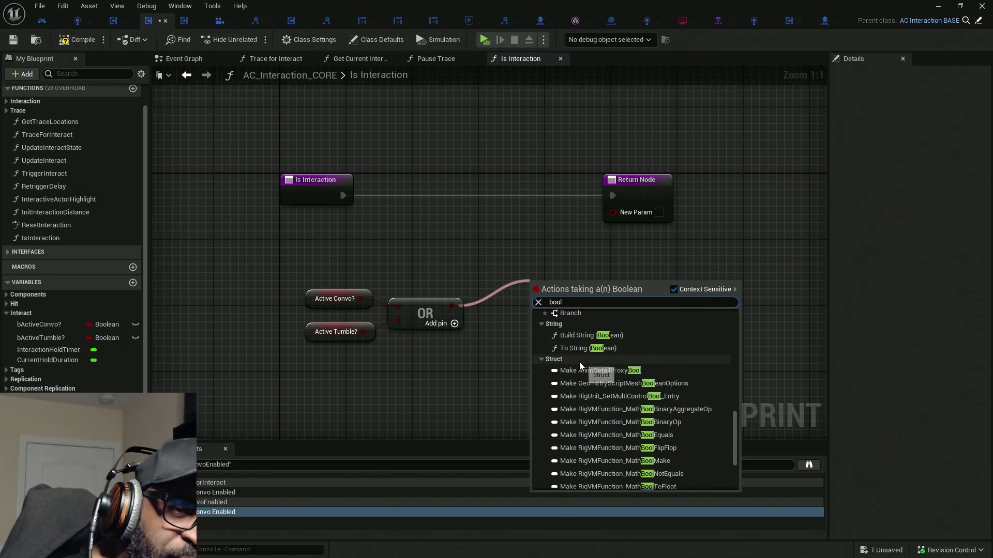
pyautogui.scroll(5, 578, 365)
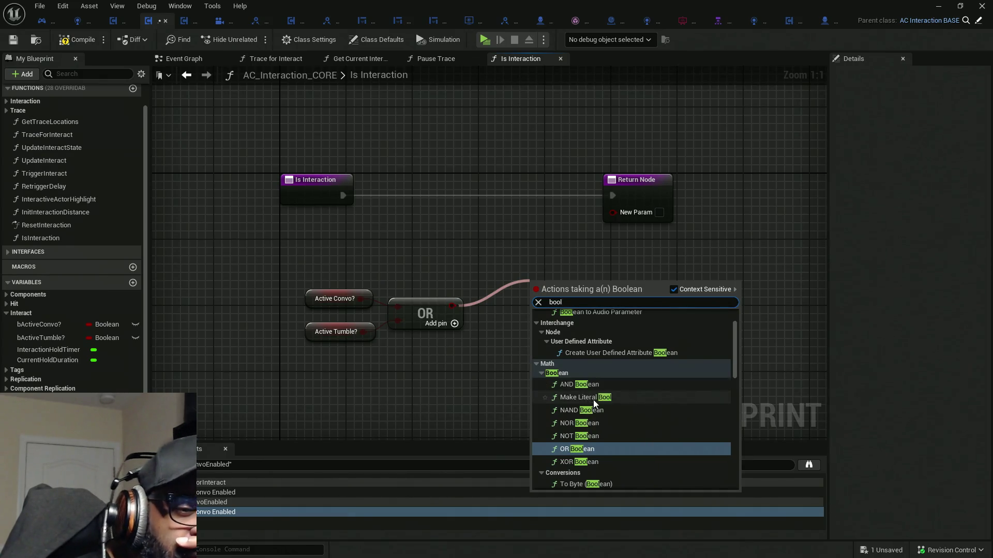
pyautogui.scroll(-2, 592, 401)
pyautogui.scroll(-1, 591, 402)
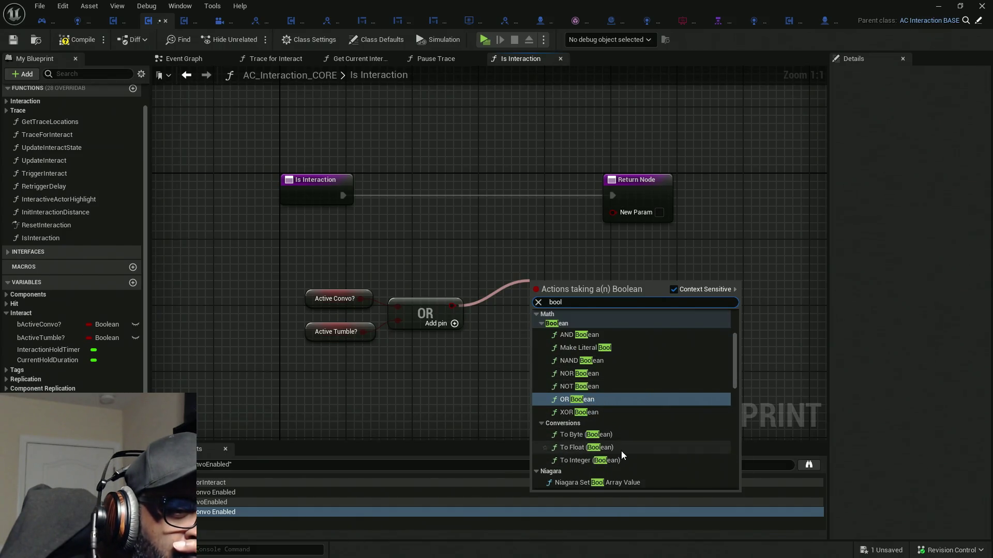
pyautogui.click(587, 461)
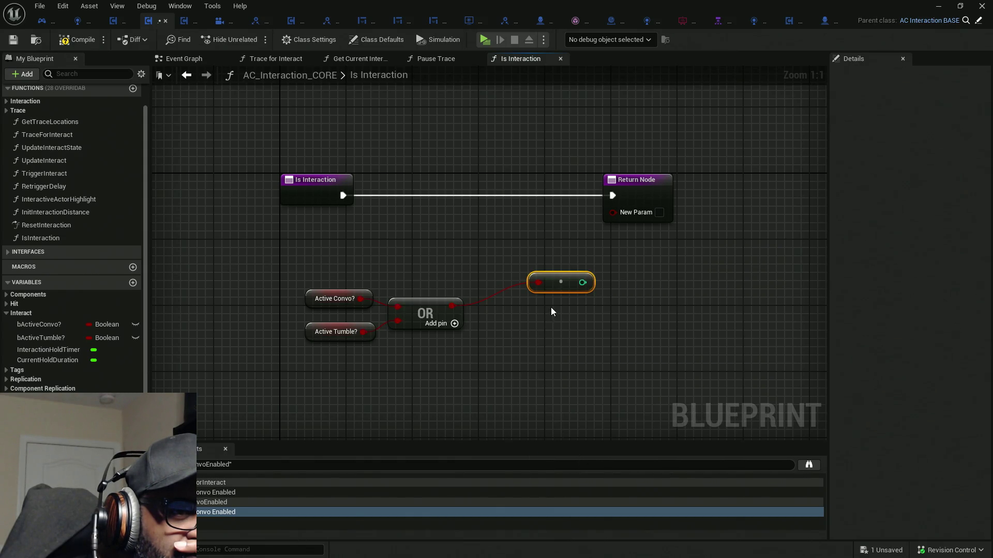
# - Add a Select node on New Param and arrange it beside the OR and conversion nodes
pyautogui.moveTo(558, 287); pyautogui.dragTo(505, 308)
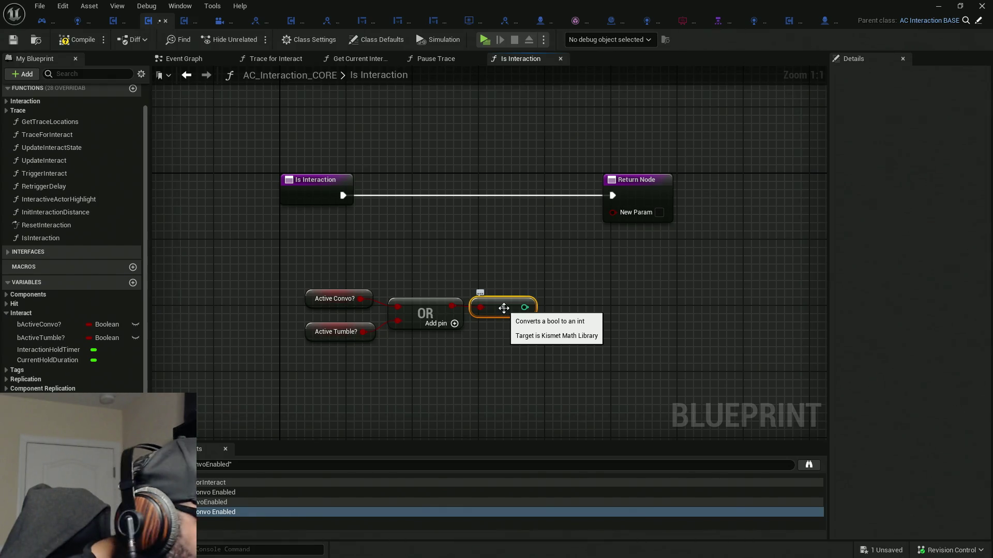
pyautogui.moveTo(315, 284)
pyautogui.mouseDown()
pyautogui.moveTo(519, 332)
pyautogui.moveTo(419, 314)
pyautogui.mouseUp()
pyautogui.moveTo(613, 212); pyautogui.dragTo(572, 255)
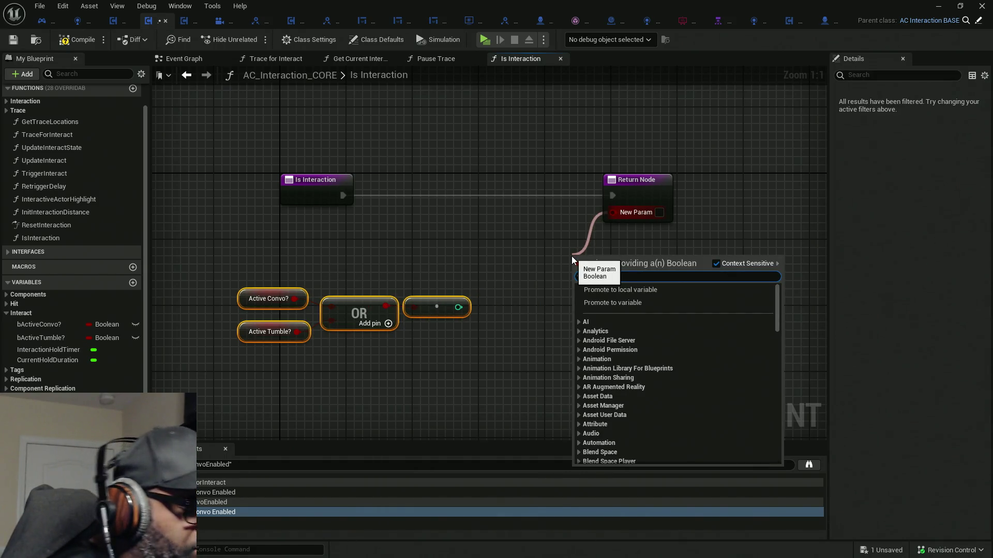
pyautogui.write('select')
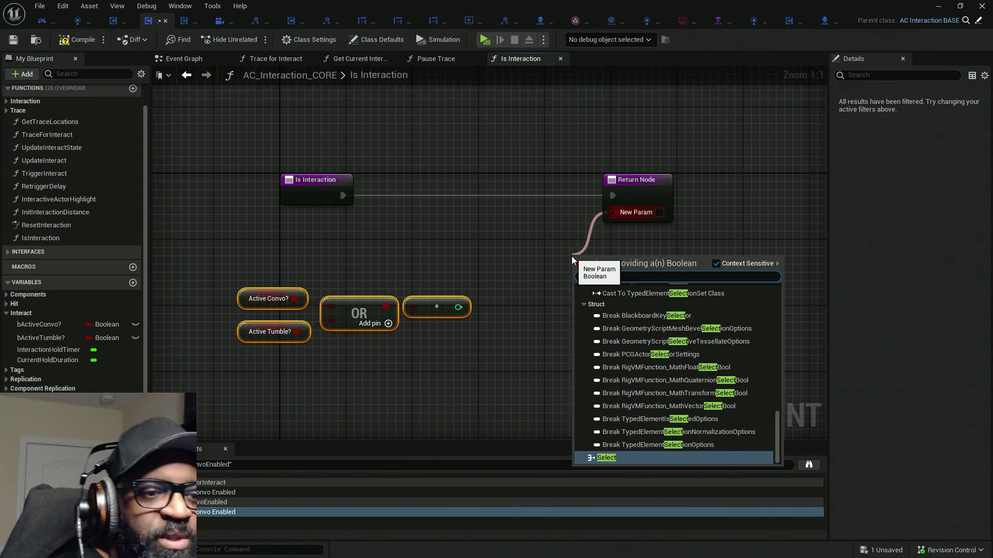
pyautogui.press('Return')
pyautogui.moveTo(672, 275); pyautogui.dragTo(549, 256)
pyautogui.click(585, 197)
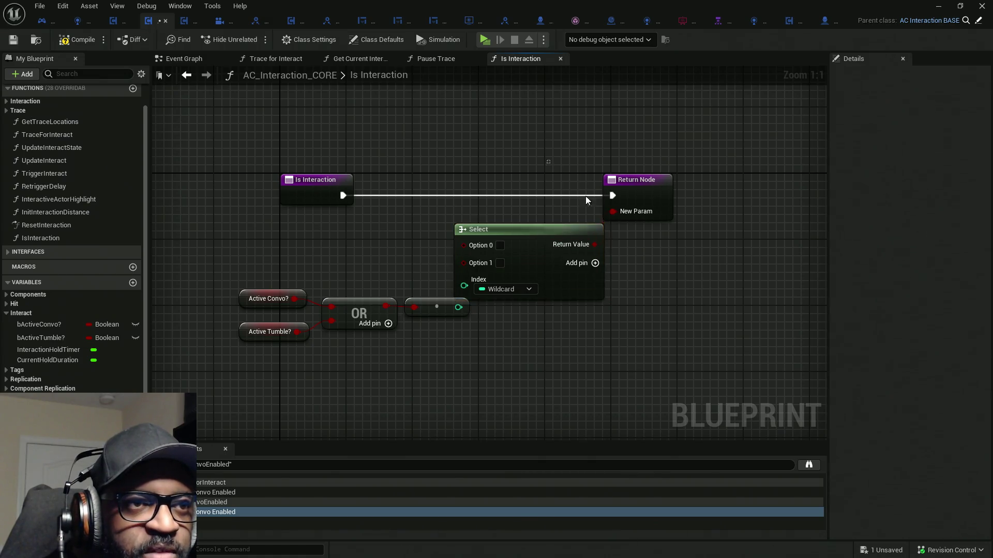
pyautogui.moveTo(586, 200); pyautogui.dragTo(637, 238)
pyautogui.moveTo(636, 196); pyautogui.dragTo(712, 197)
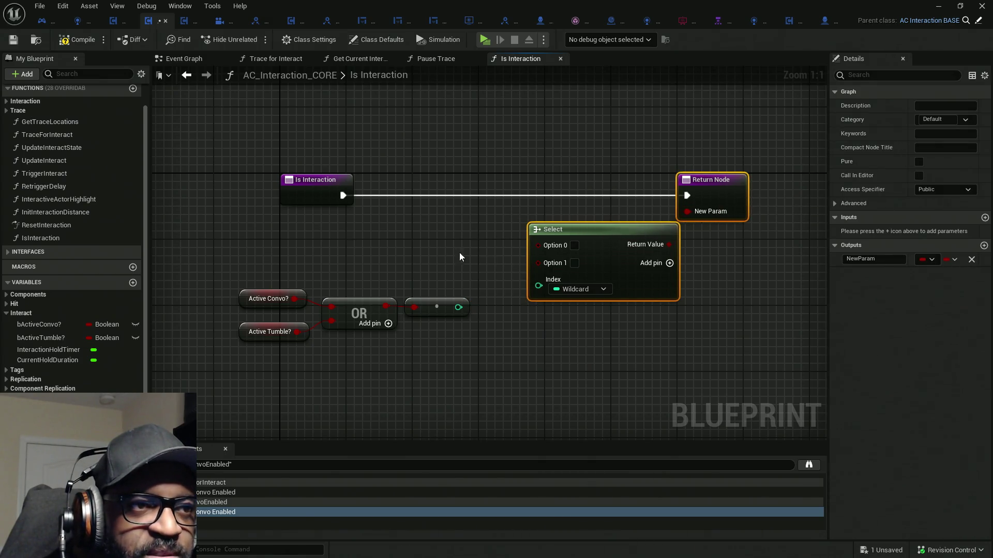
# - Wire the To Integer (Boolean) output into the Select node's Index pin
pyautogui.moveTo(538, 285); pyautogui.dragTo(461, 306)
pyautogui.moveTo(233, 279)
pyautogui.mouseDown()
pyautogui.moveTo(331, 329)
pyautogui.moveTo(421, 314)
pyautogui.moveTo(478, 280)
pyautogui.mouseUp()
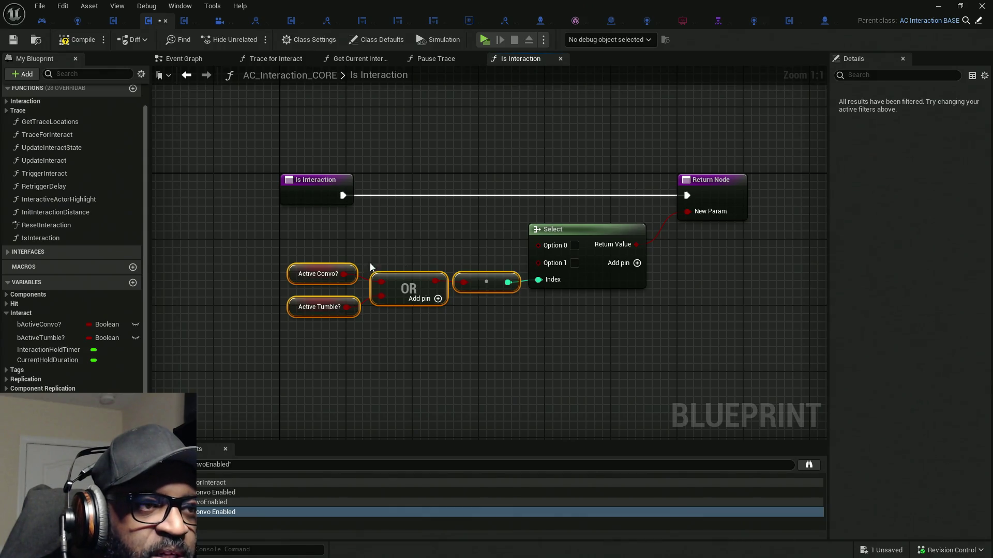
pyautogui.click(439, 359)
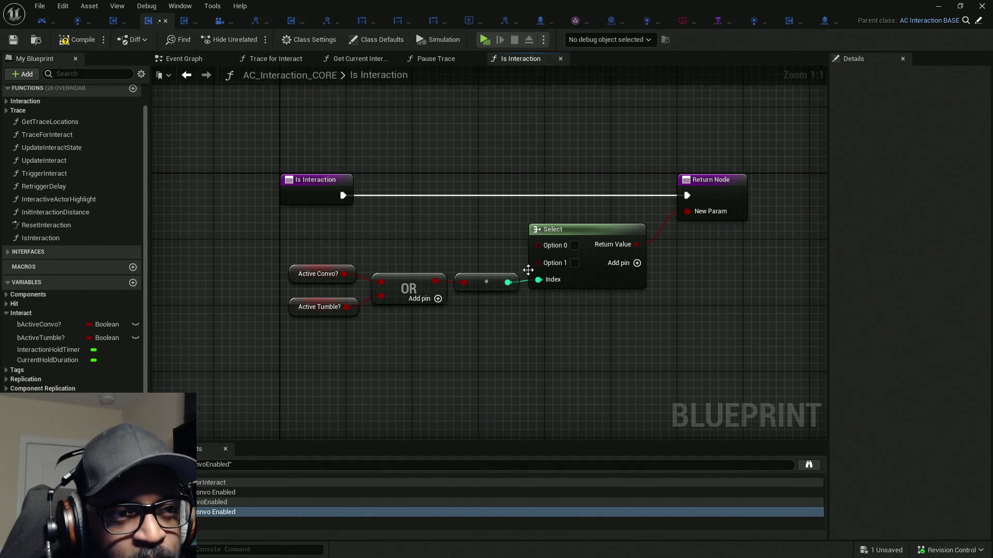
# - Disconnect the converter from Select's Index, shift the OR nodes left, and make the Index pin Boolean
pyautogui.keyDown('alt'); pyautogui.click(509, 282); pyautogui.keyUp('alt')
pyautogui.moveTo(348, 259); pyautogui.dragTo(444, 316)
pyautogui.moveTo(289, 230); pyautogui.dragTo(468, 330)
pyautogui.moveTo(486, 282); pyautogui.dragTo(428, 298)
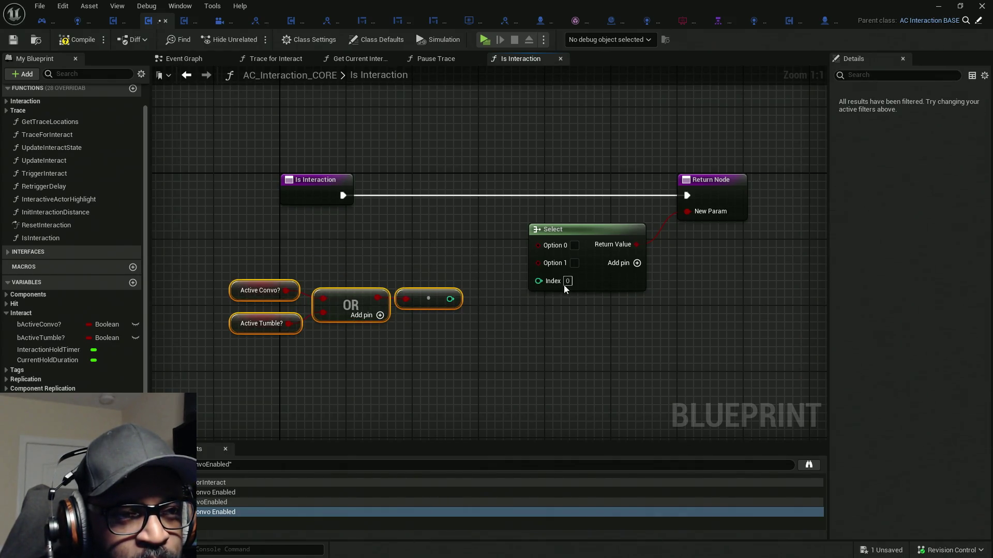
pyautogui.rightClick(542, 287)
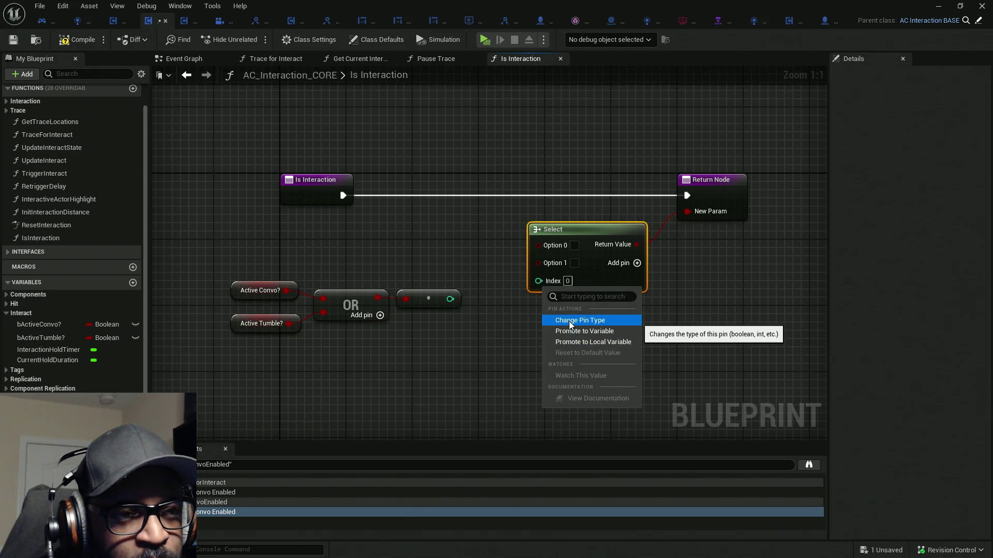
pyautogui.click(570, 320)
pyautogui.click(589, 327)
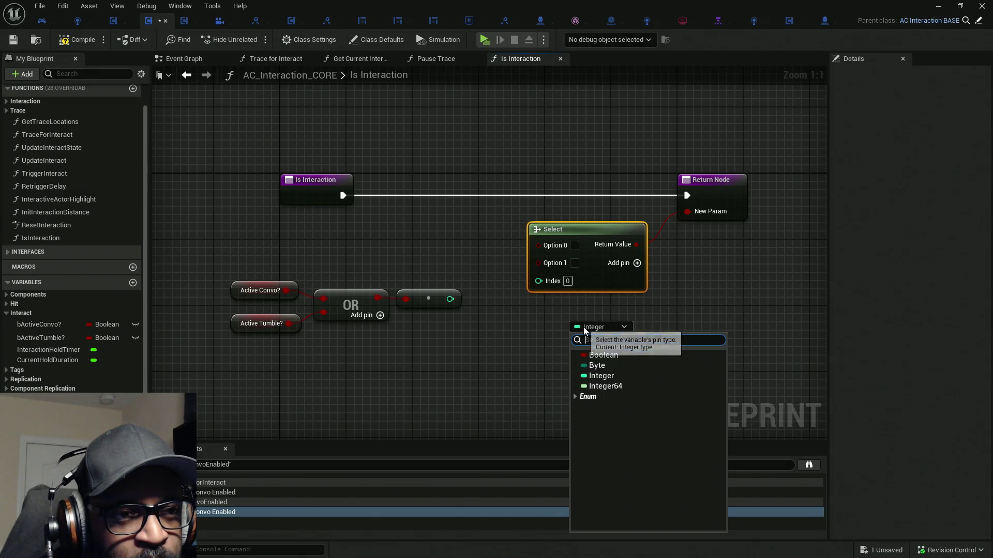
pyautogui.click(597, 355)
# - Add a Greater (>) comparison node after the integer converter
pyautogui.moveTo(327, 267); pyautogui.dragTo(530, 337)
pyautogui.moveTo(521, 291)
pyautogui.mouseDown()
pyautogui.moveTo(421, 294)
pyautogui.moveTo(503, 292)
pyautogui.mouseUp()
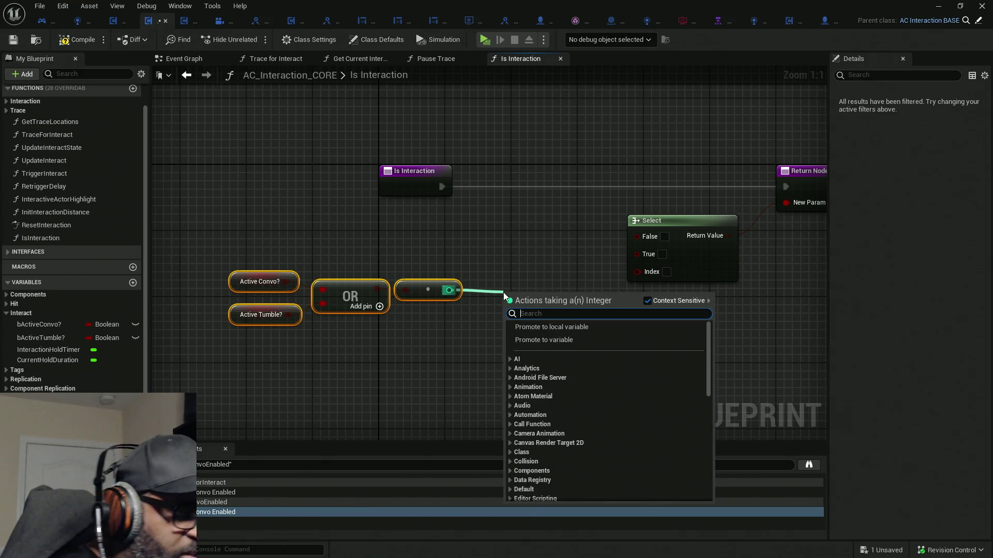
pyautogui.write('>')
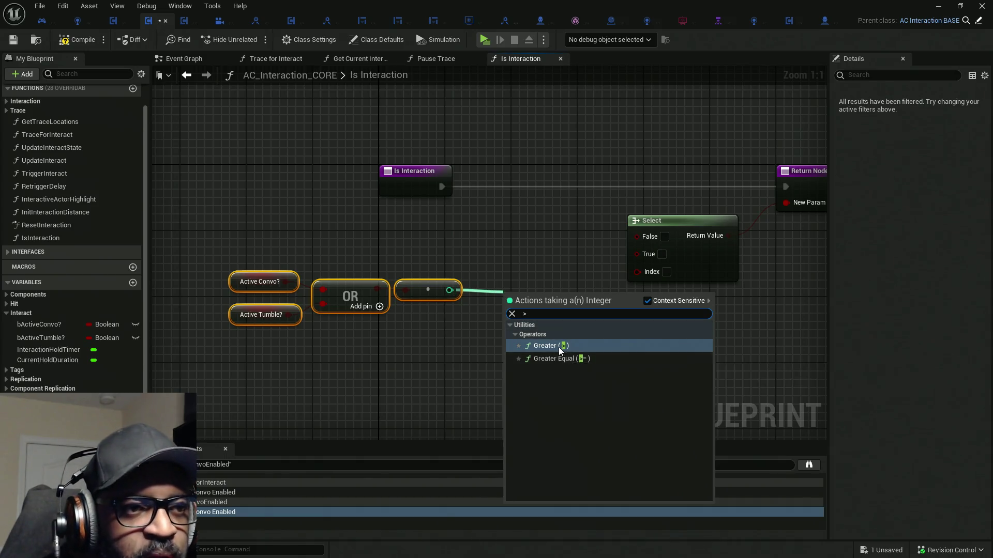
pyautogui.click(559, 346)
pyautogui.moveTo(541, 293); pyautogui.dragTo(504, 297)
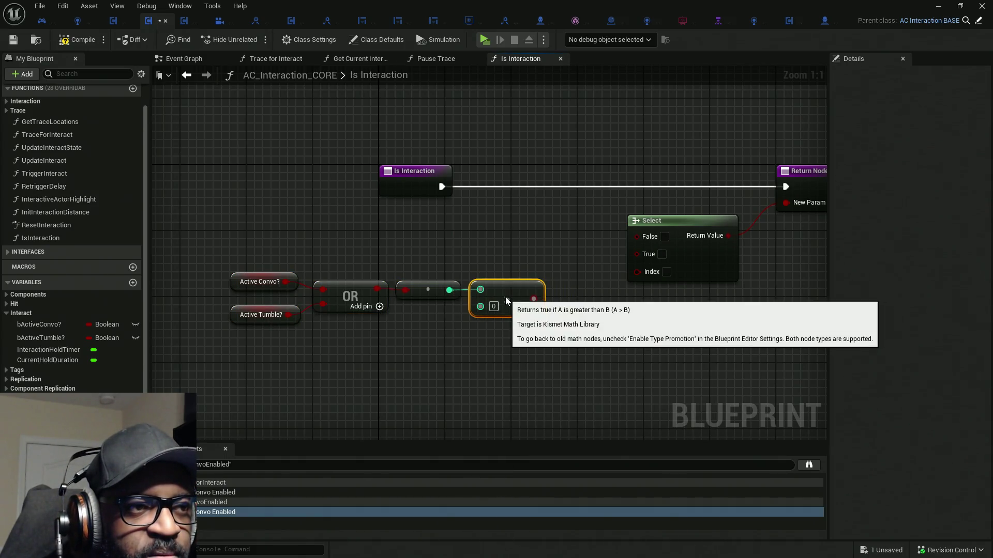
# - Tick the Select node's True option and reposition the input-side nodes together
pyautogui.moveTo(257, 243)
pyautogui.mouseDown()
pyautogui.moveTo(503, 373)
pyautogui.moveTo(533, 322)
pyautogui.moveTo(666, 272)
pyautogui.mouseUp()
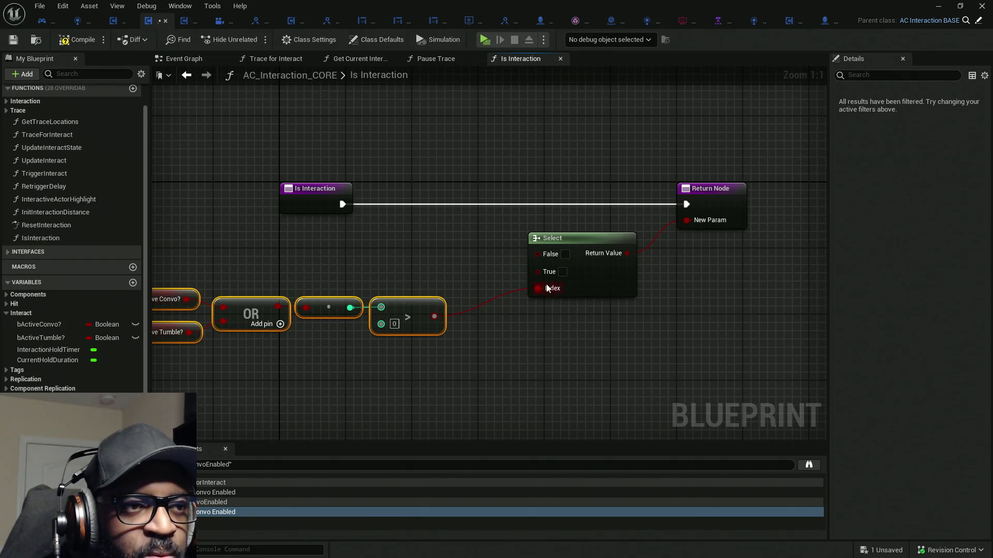
pyautogui.click(562, 272)
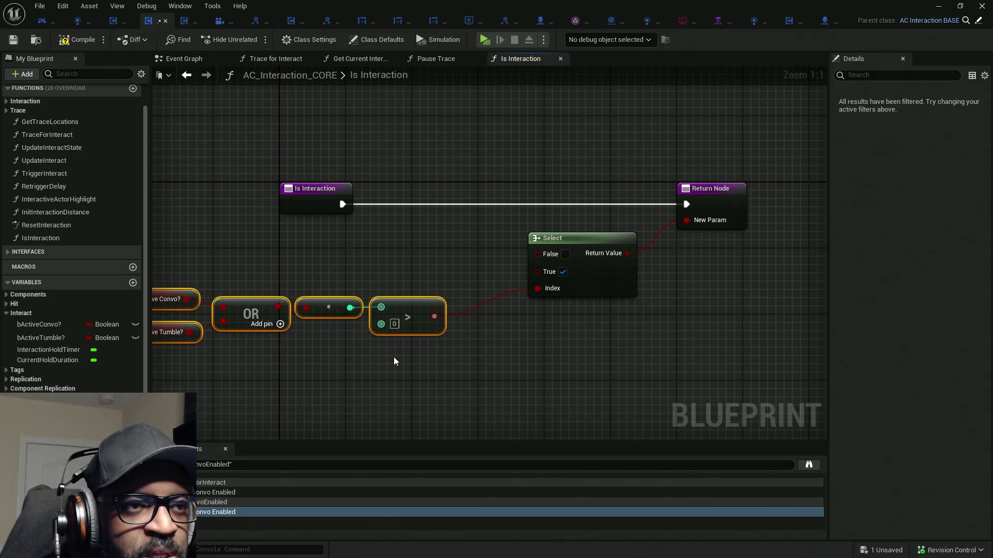
pyautogui.moveTo(231, 252); pyautogui.dragTo(318, 249)
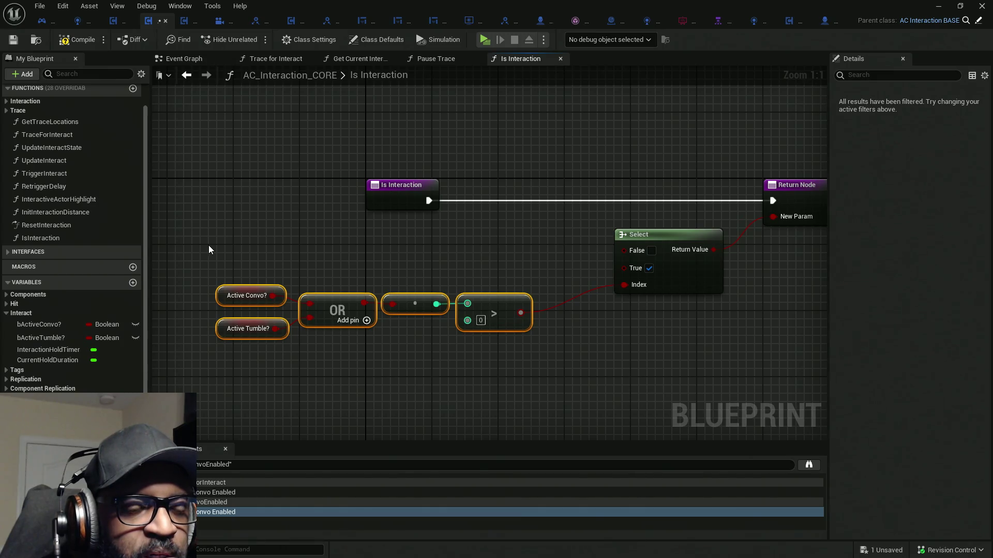
pyautogui.moveTo(213, 245); pyautogui.dragTo(552, 375)
pyautogui.moveTo(514, 331); pyautogui.dragTo(576, 302)
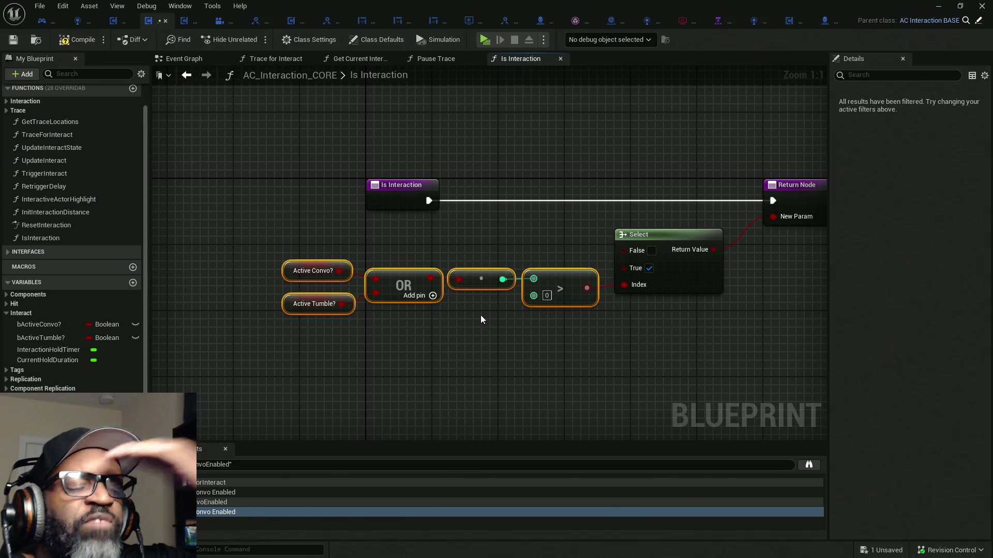
pyautogui.moveTo(321, 236); pyautogui.dragTo(331, 362)
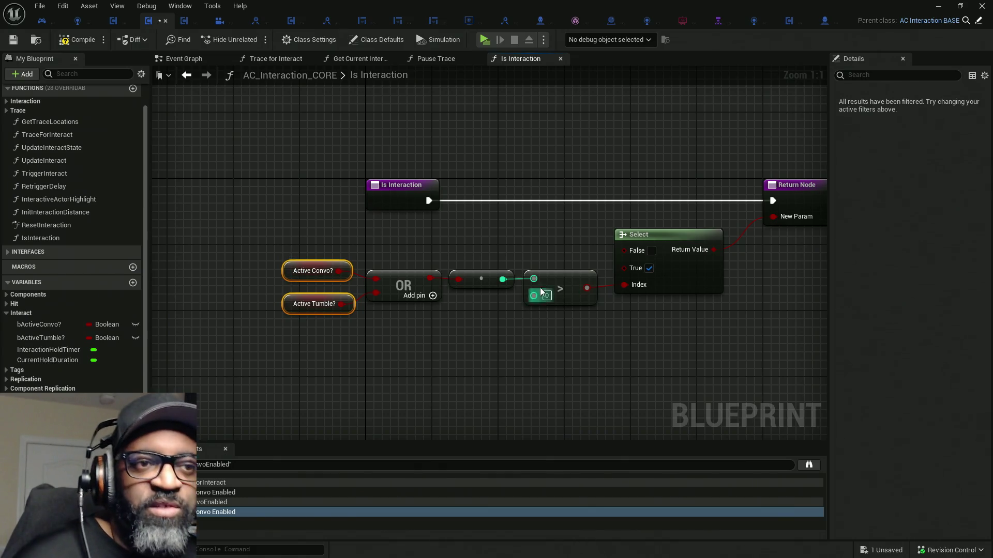
# - Select the Active Convo? variable and tick its Default Value so it defaults to true
pyautogui.click(279, 222)
pyautogui.moveTo(304, 263); pyautogui.dragTo(304, 274)
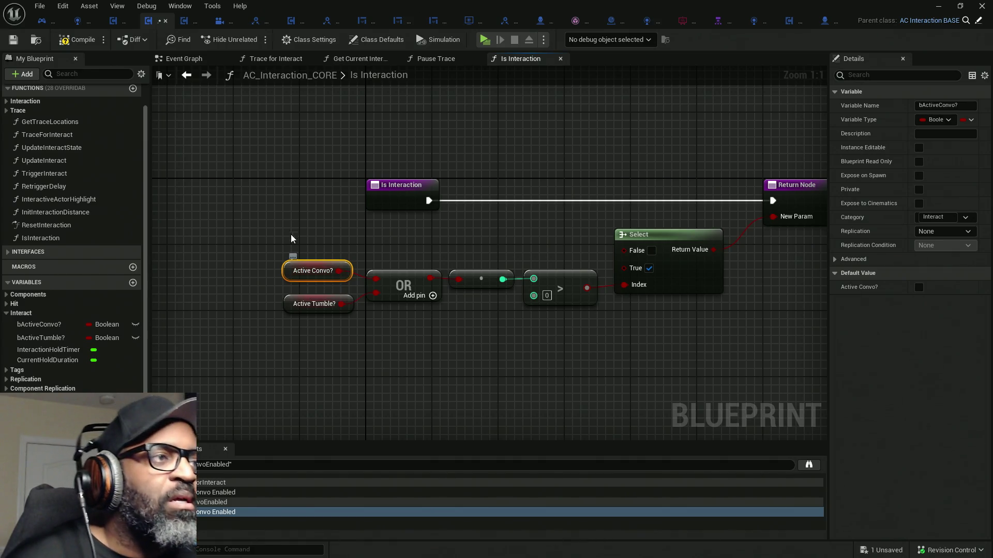
pyautogui.moveTo(490, 249)
pyautogui.mouseDown()
pyautogui.moveTo(421, 233)
pyautogui.moveTo(382, 239)
pyautogui.mouseUp()
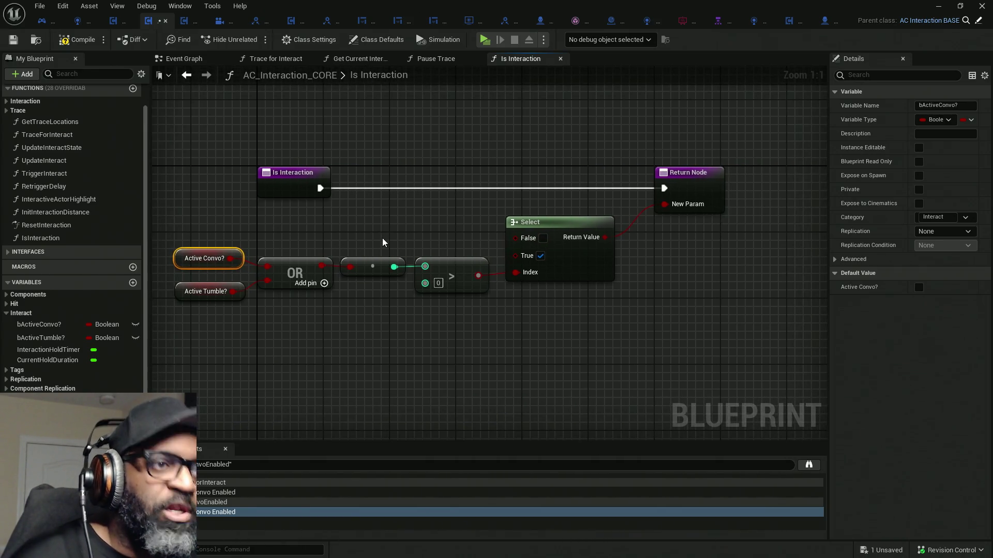
pyautogui.moveTo(693, 203); pyautogui.dragTo(753, 152)
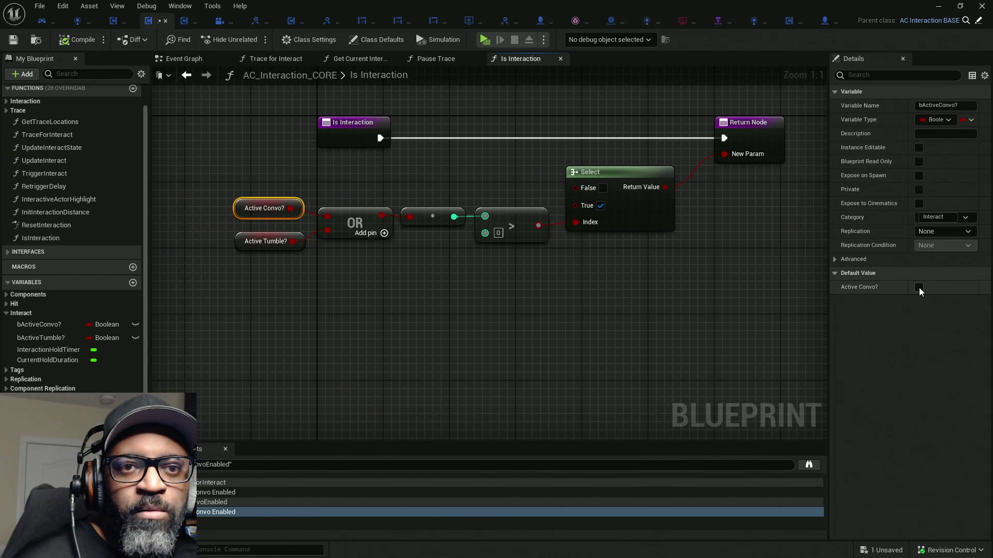
pyautogui.click(919, 287)
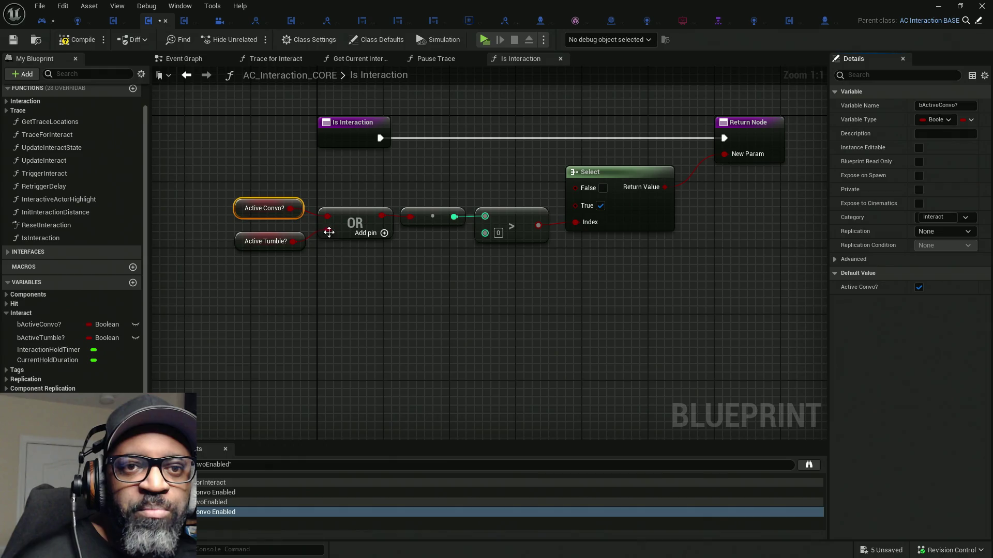
# - Compile the blueprint, check out the affected assets, and go to Trace for Interact
pyautogui.click(62, 41)
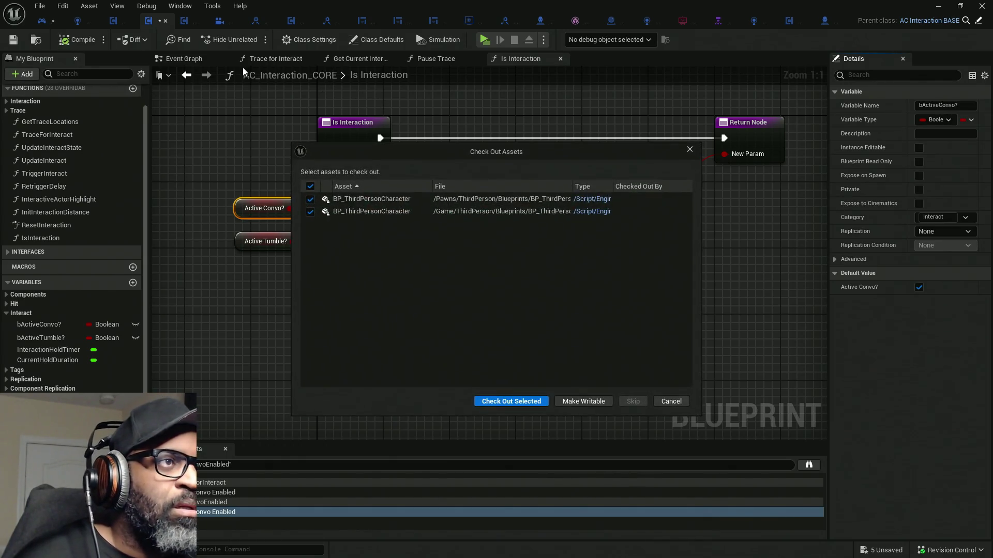
pyautogui.click(503, 401)
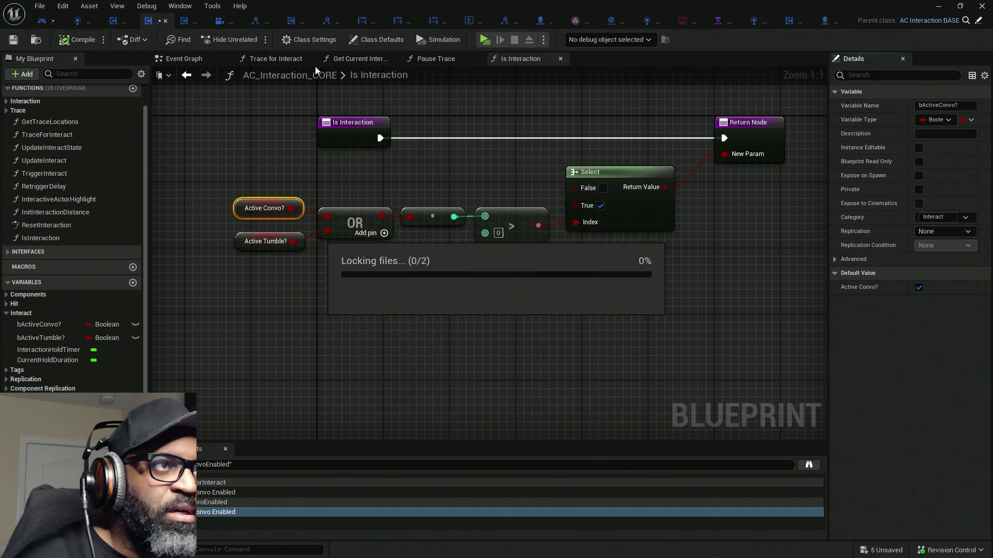
pyautogui.click(281, 58)
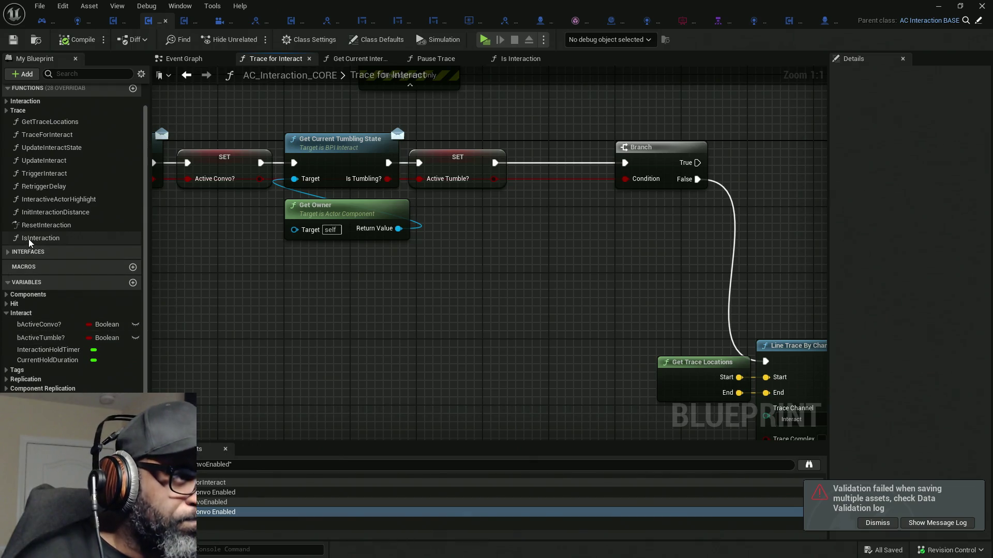
# - Mark the IsInteraction function as Pure, removing the impure call placed earlier
pyautogui.click(41, 238)
pyautogui.moveTo(467, 211); pyautogui.dragTo(467, 212)
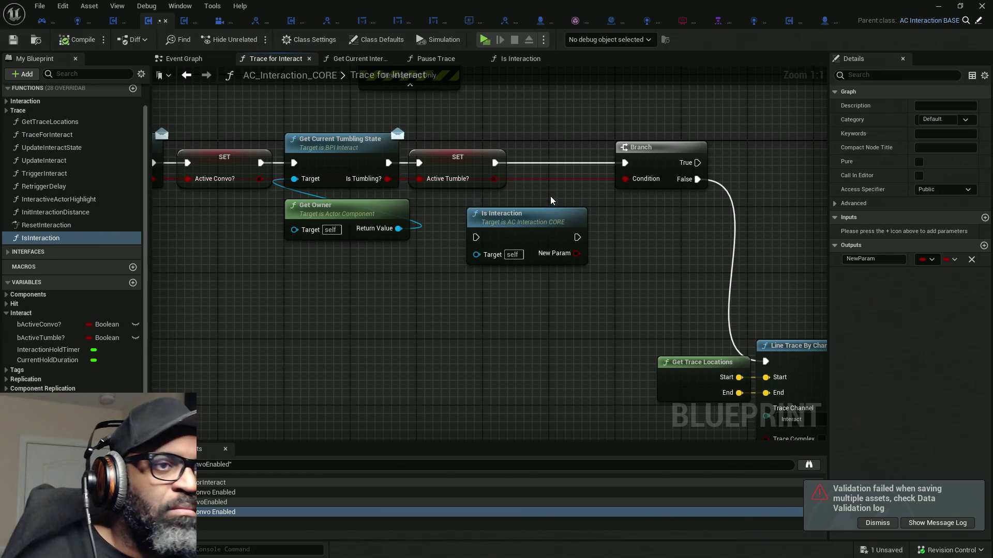
pyautogui.click(541, 243)
pyautogui.press('Delete')
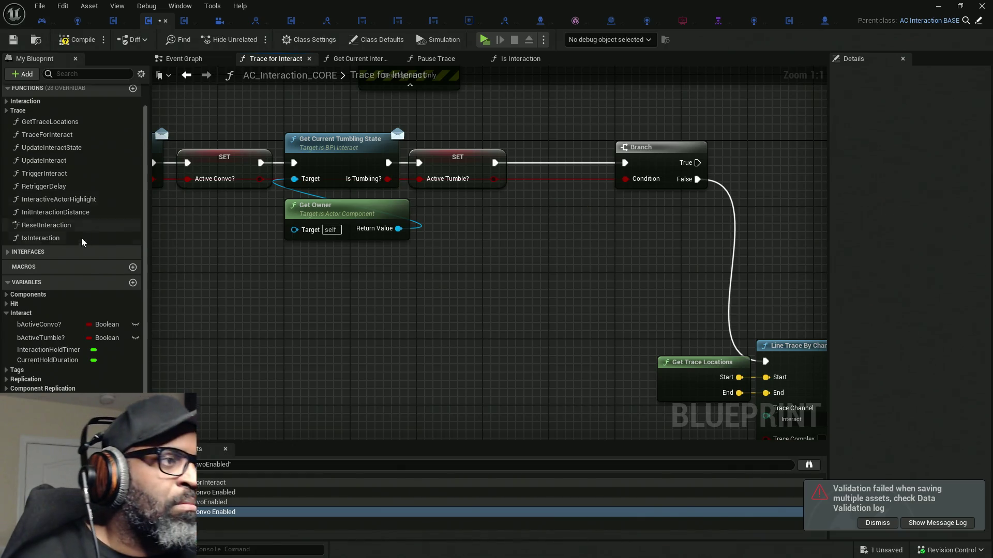
pyautogui.click(78, 238)
pyautogui.click(919, 162)
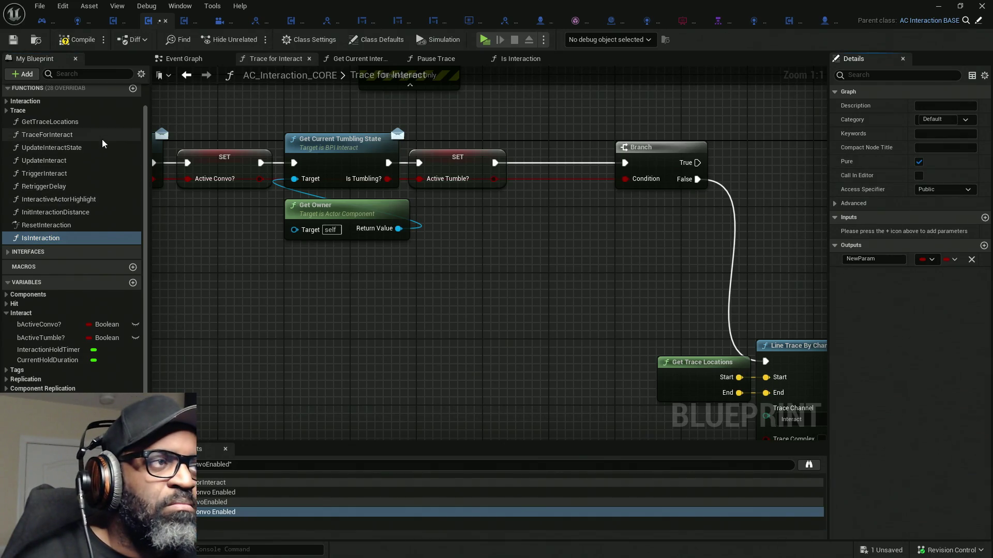
pyautogui.click(510, 61)
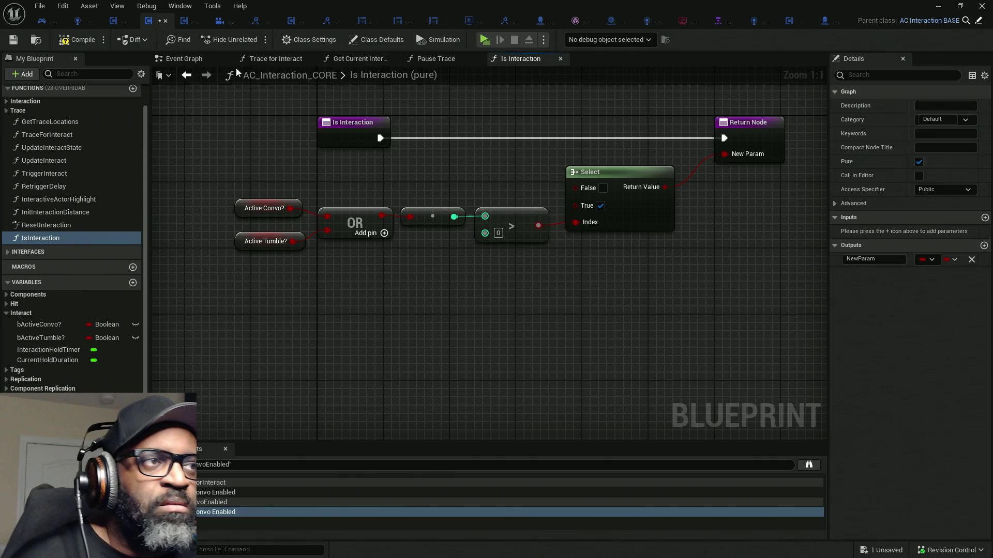
# - Add Is Interaction to Trace for Interact, rename its output bInteractionActive?, and wire it to Branch Condition
pyautogui.click(263, 62)
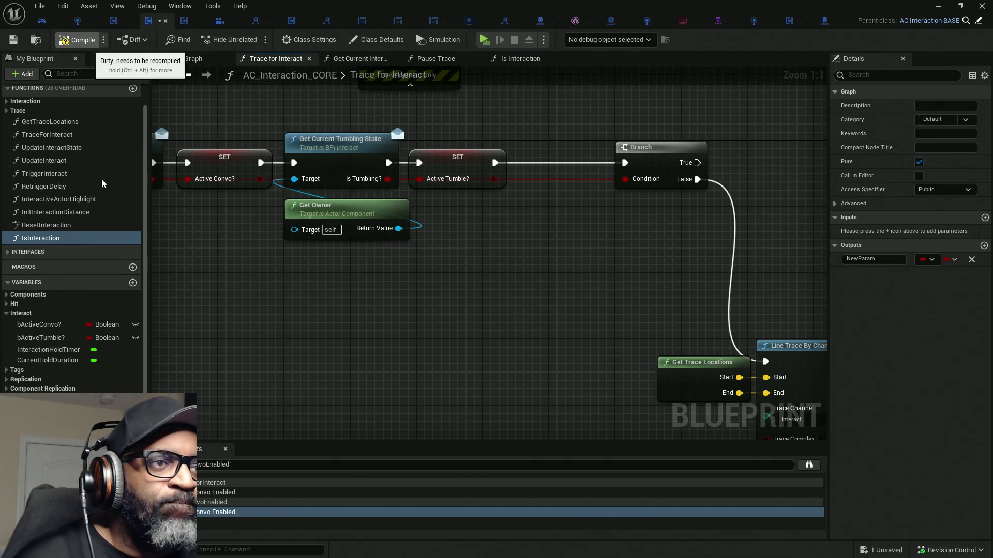
pyautogui.moveTo(70, 238)
pyautogui.mouseDown()
pyautogui.moveTo(446, 230)
pyautogui.moveTo(460, 210)
pyautogui.mouseUp()
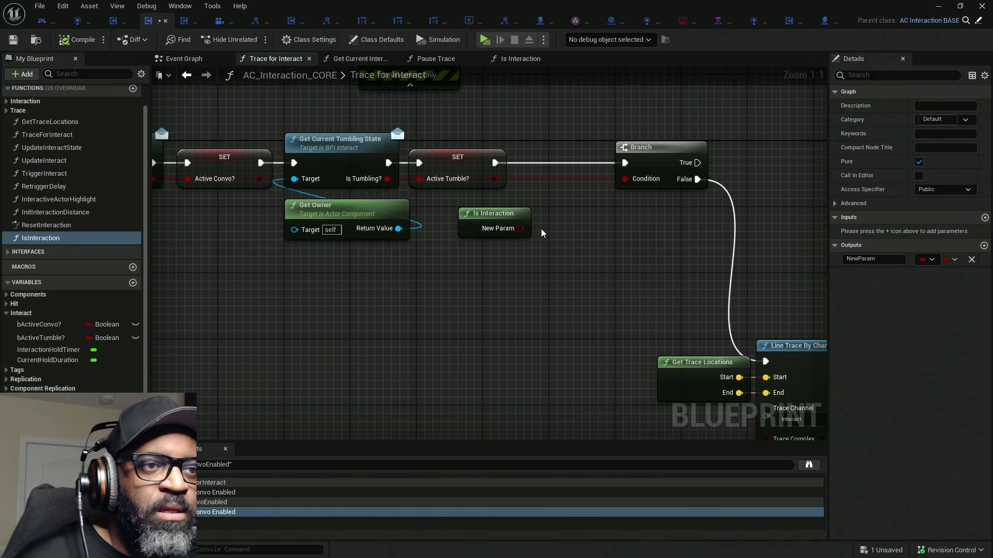
pyautogui.click(494, 215)
pyautogui.click(874, 258)
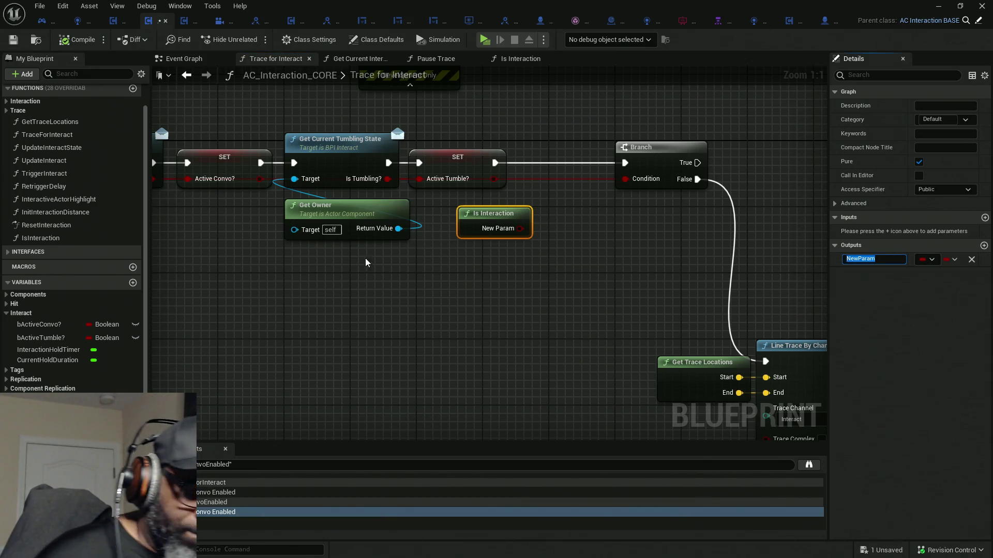
pyautogui.press('BackSpace')
pyautogui.write('bInteractionActive?')
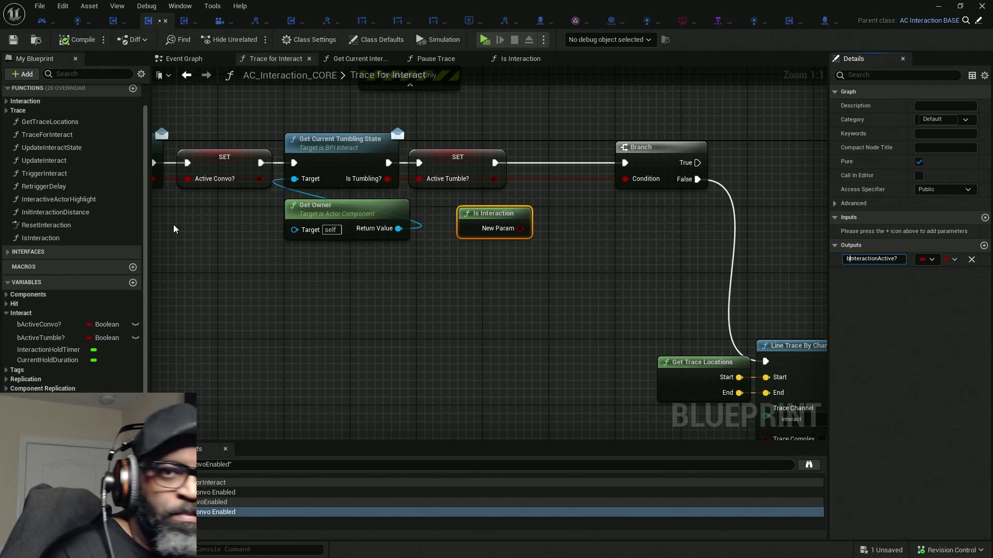
pyautogui.press('Return')
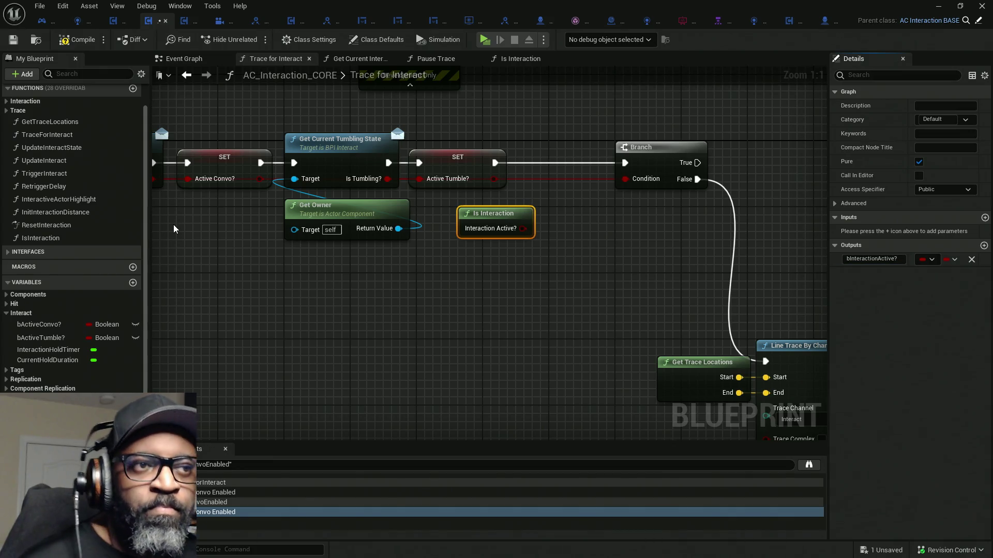
pyautogui.moveTo(525, 227); pyautogui.dragTo(625, 179)
# - Set the Line Trace By Channel Draw Debug Type to For One Frame, then compile and play
pyautogui.moveTo(485, 216)
pyautogui.mouseDown()
pyautogui.moveTo(453, 216)
pyautogui.moveTo(461, 216)
pyautogui.mouseUp()
pyautogui.moveTo(667, 162); pyautogui.dragTo(624, 162)
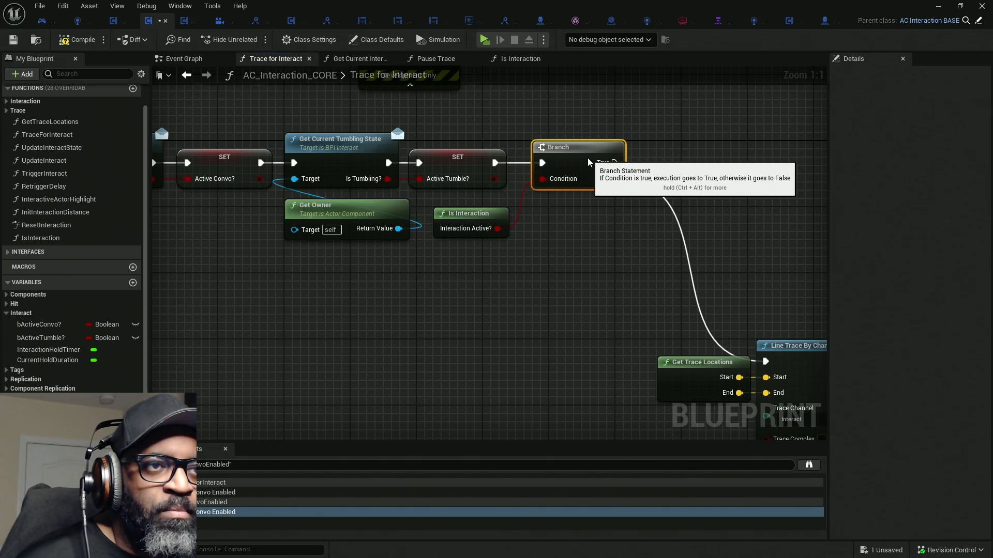
pyautogui.moveTo(389, 160)
pyautogui.mouseDown()
pyautogui.moveTo(341, 157)
pyautogui.moveTo(209, 104)
pyautogui.mouseUp()
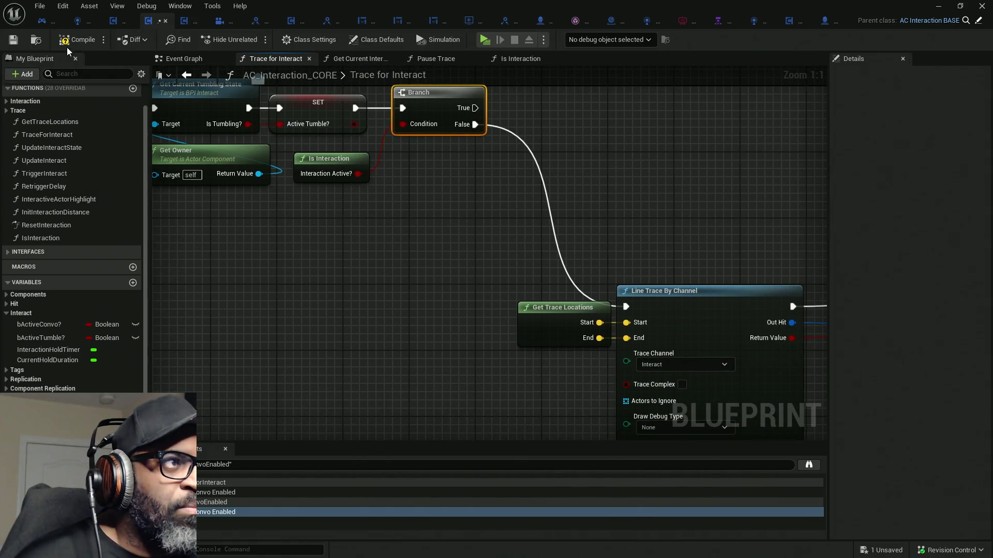
pyautogui.moveTo(699, 433)
pyautogui.mouseDown()
pyautogui.moveTo(607, 299)
pyautogui.moveTo(546, 284)
pyautogui.mouseUp()
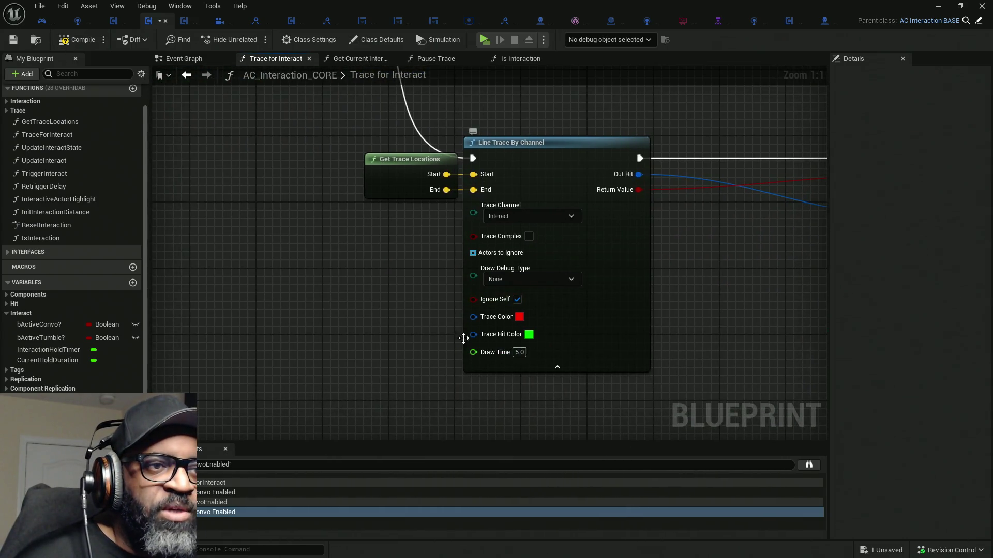
pyautogui.click(546, 285)
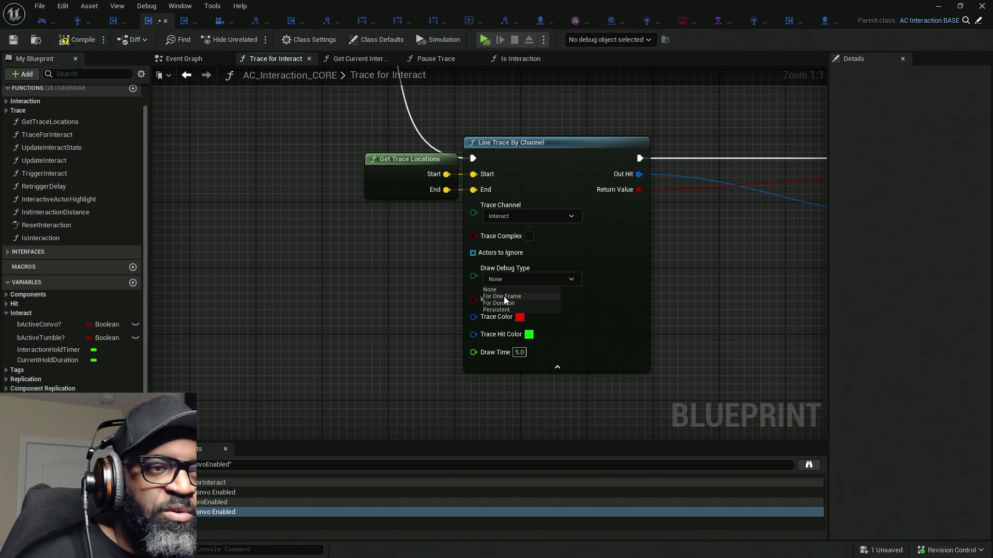
pyautogui.click(504, 296)
pyautogui.click(82, 39)
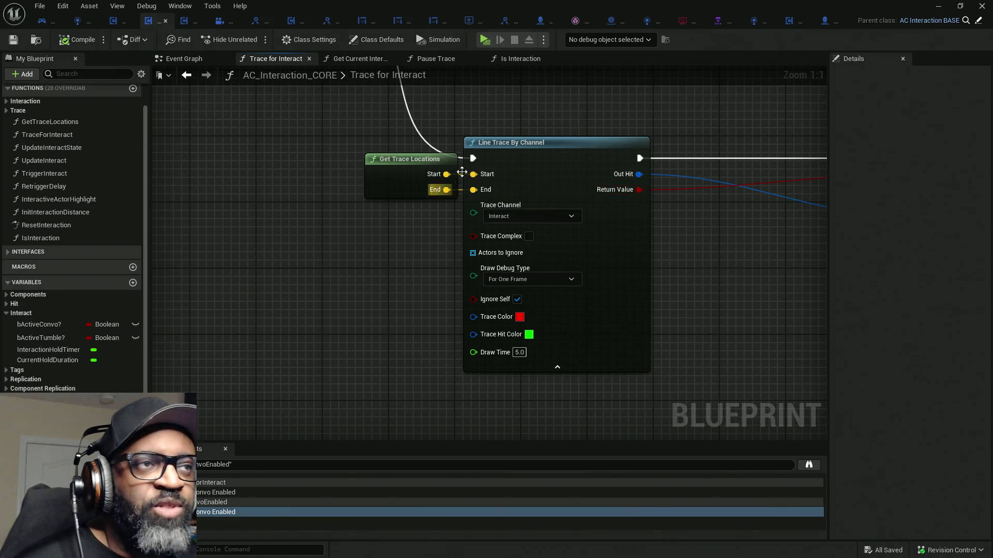
pyautogui.click(484, 39)
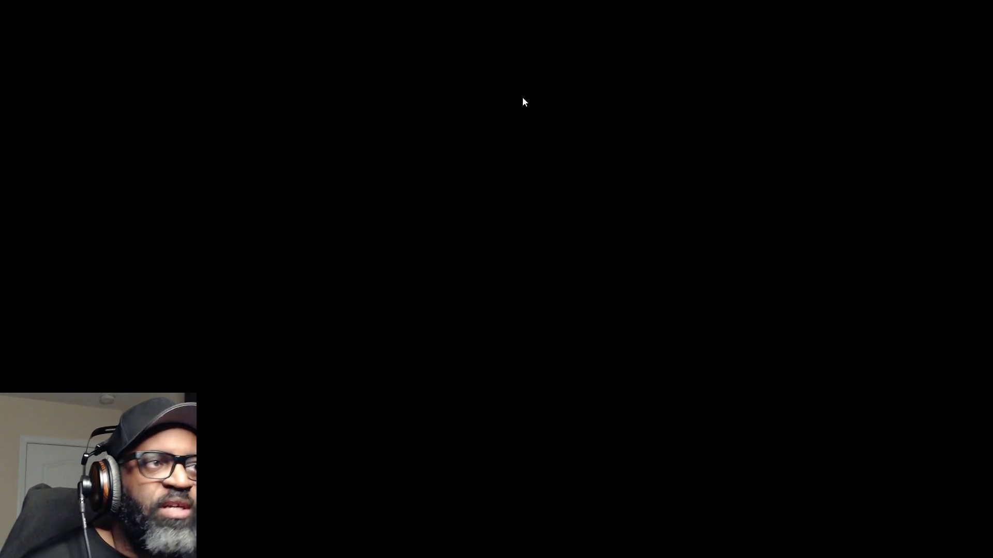
# - Walk the character up to the door and open it with E
pyautogui.press('w')
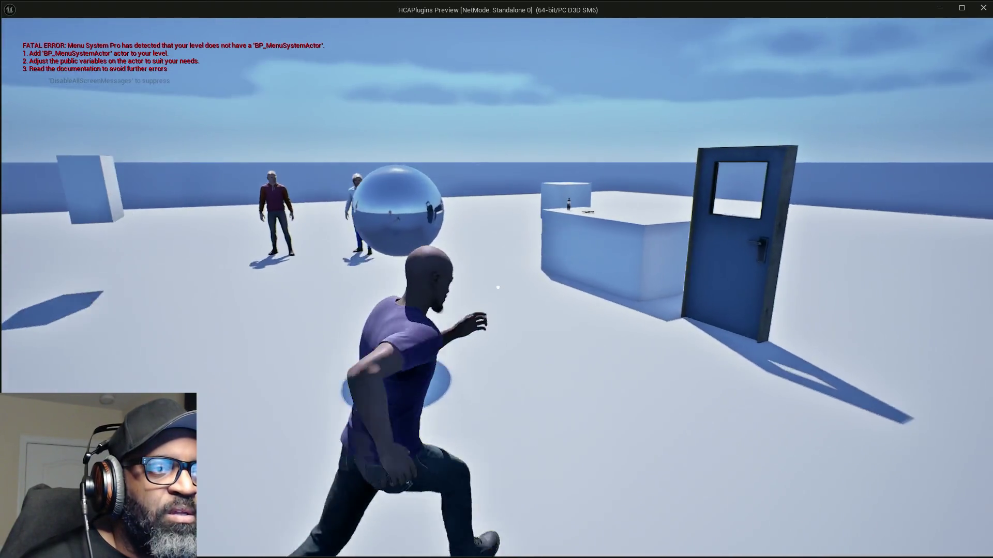
pyautogui.press('w')
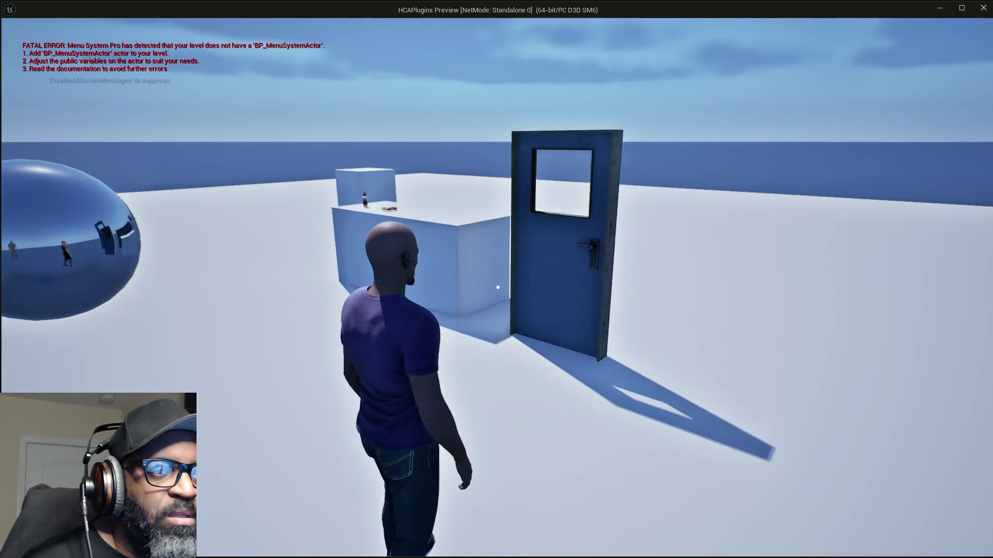
pyautogui.press('s')
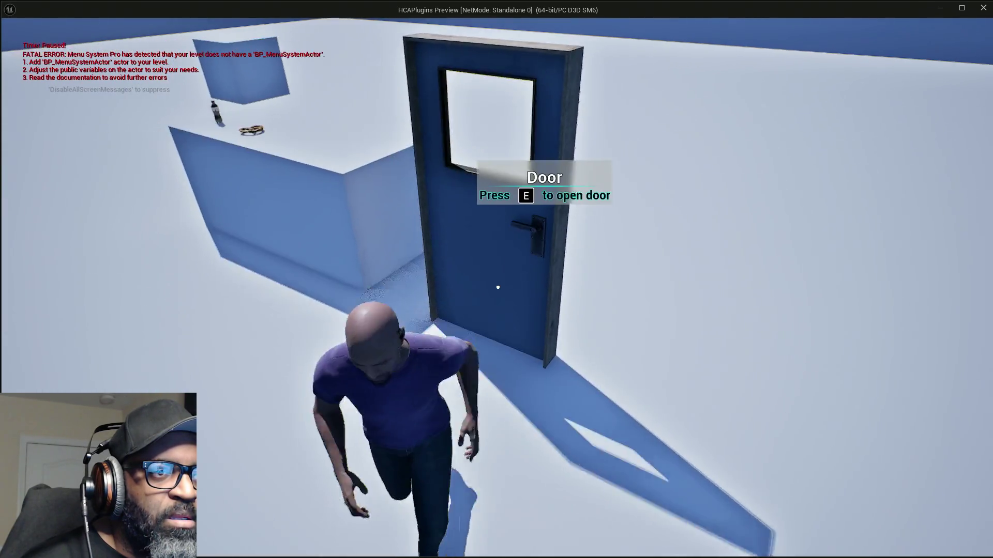
pyautogui.press('w')
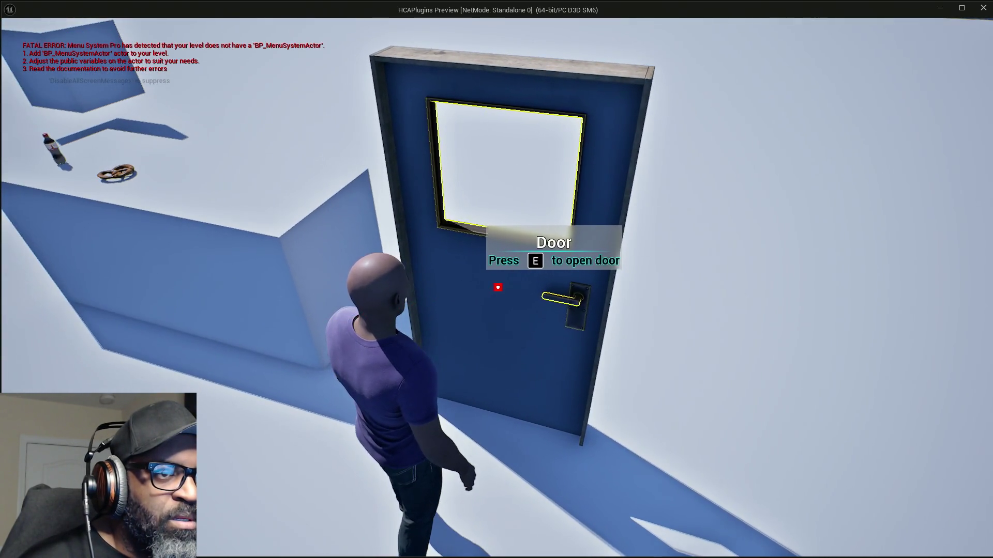
pyautogui.press('s')
pyautogui.press('w')
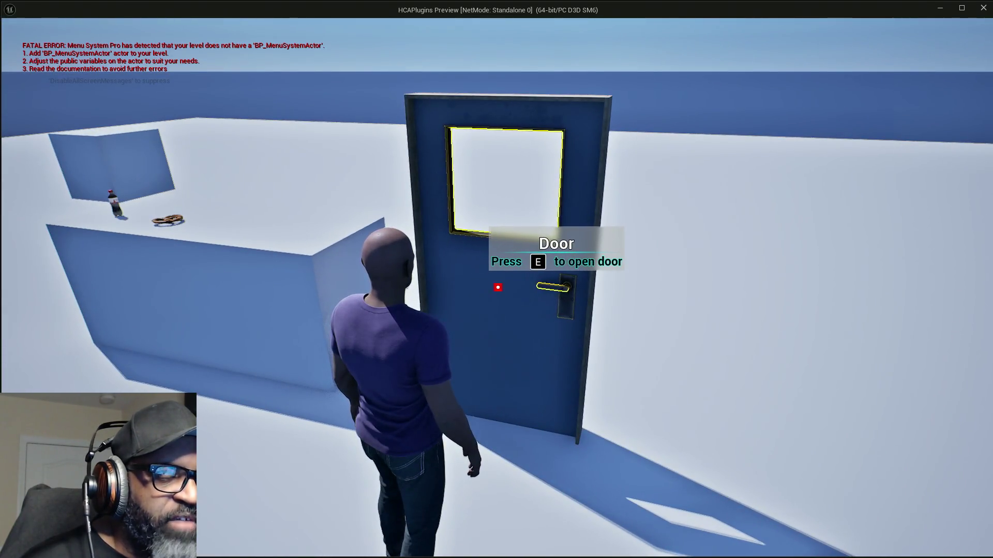
pyautogui.press('w')
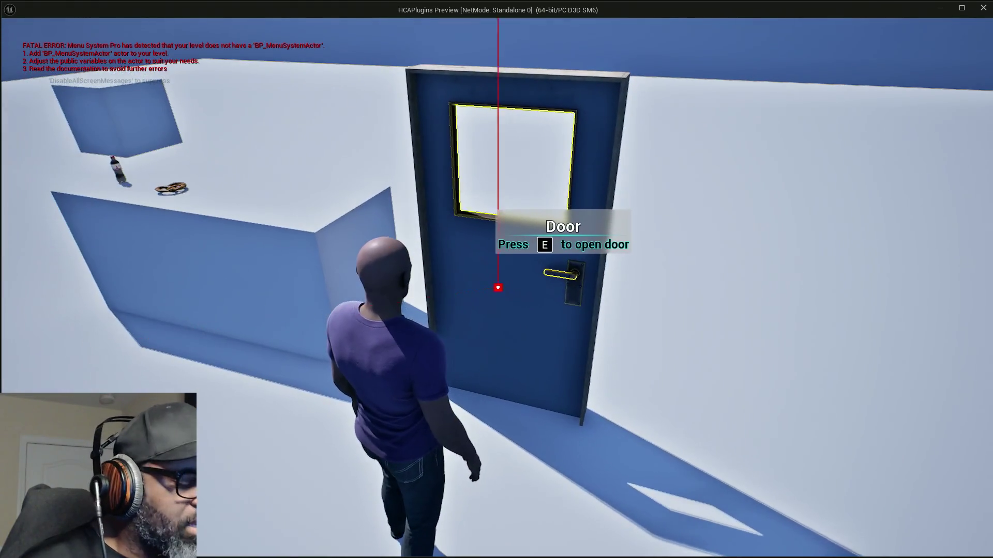
pyautogui.press('e')
pyautogui.press('e')
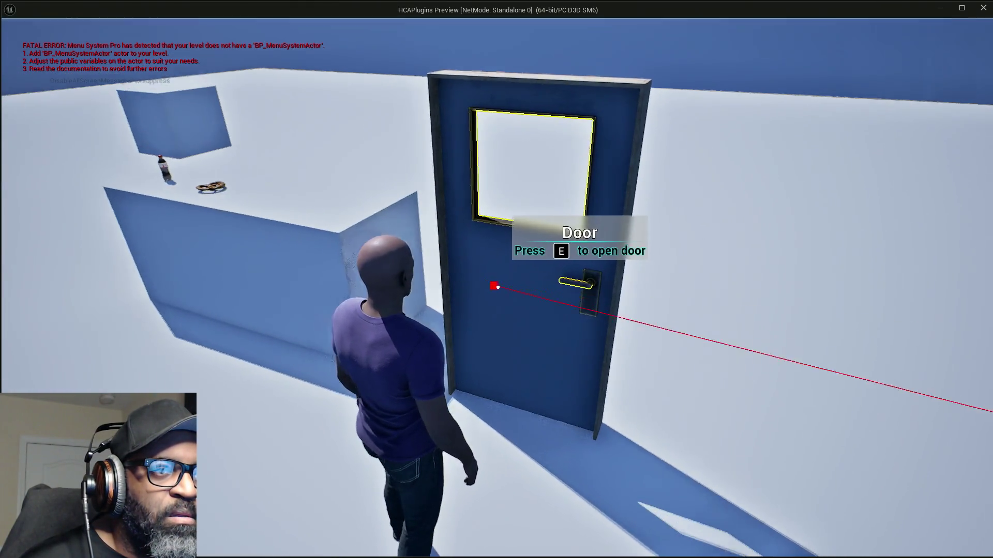
# - Walk the character toward the pretzel and switch to the AC_Interaction_CORE blueprint
pyautogui.press('w')
pyautogui.press('w')
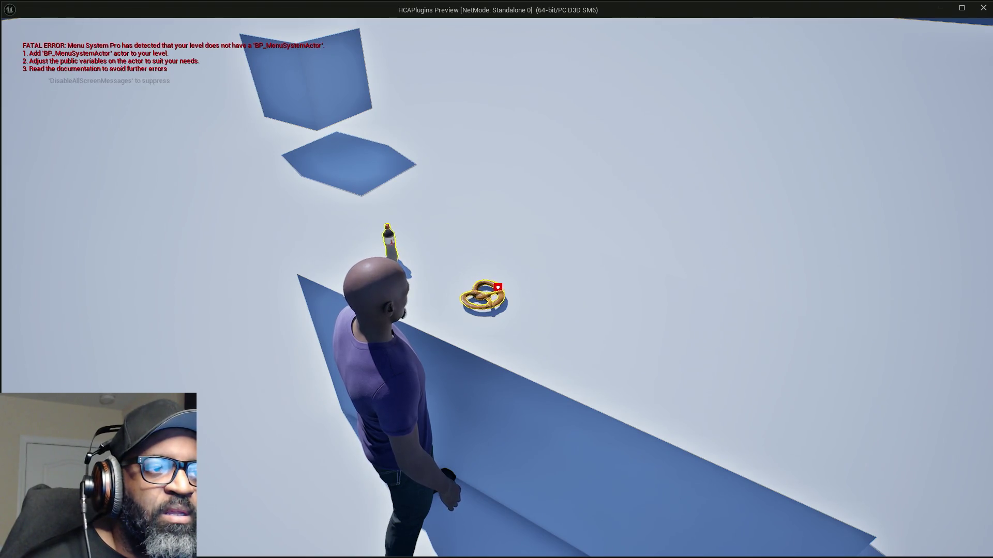
pyautogui.press('w')
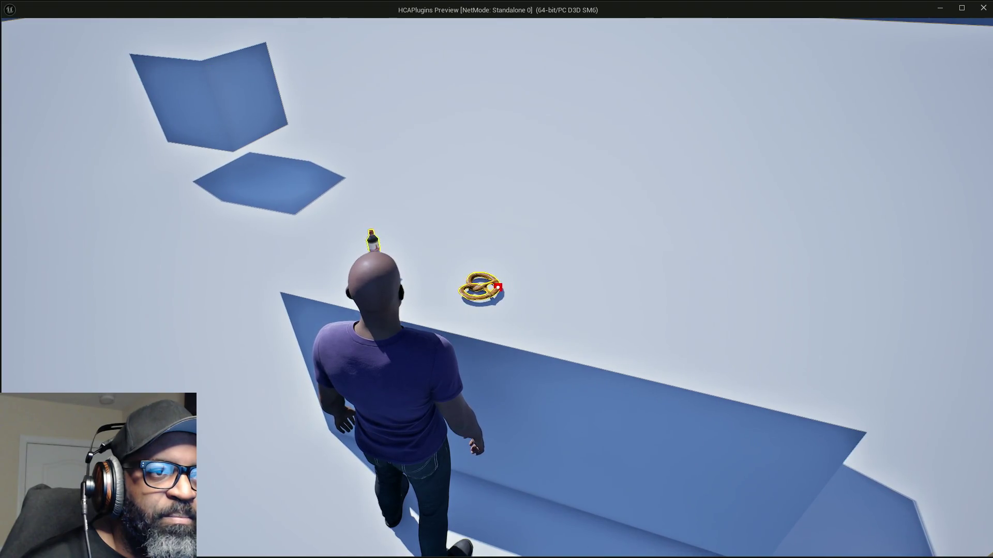
pyautogui.hotkey('alt', 'Tab')
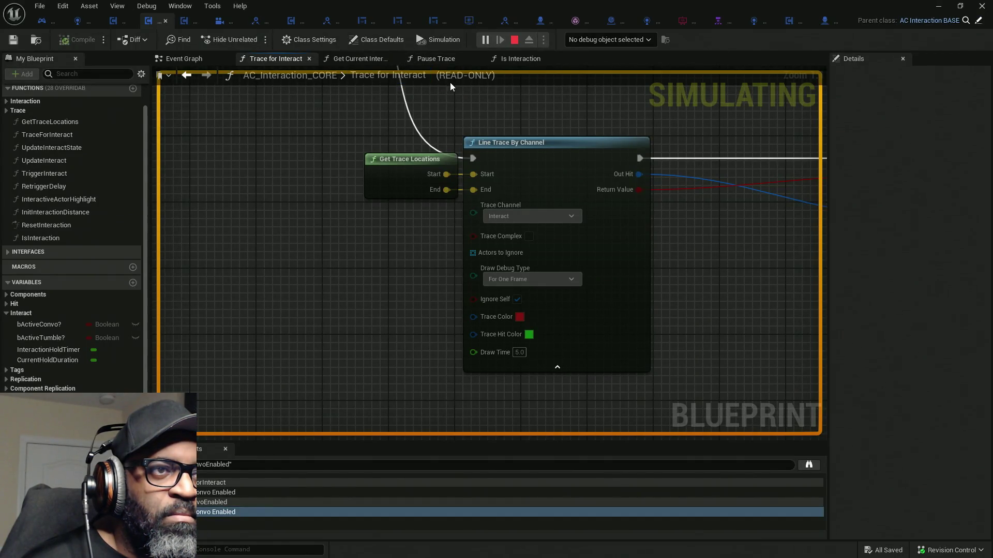
# - Set the debug object to HC_PlayerController0's interaction component and bring the line trace into view
pyautogui.scroll(-6, 353, 149)
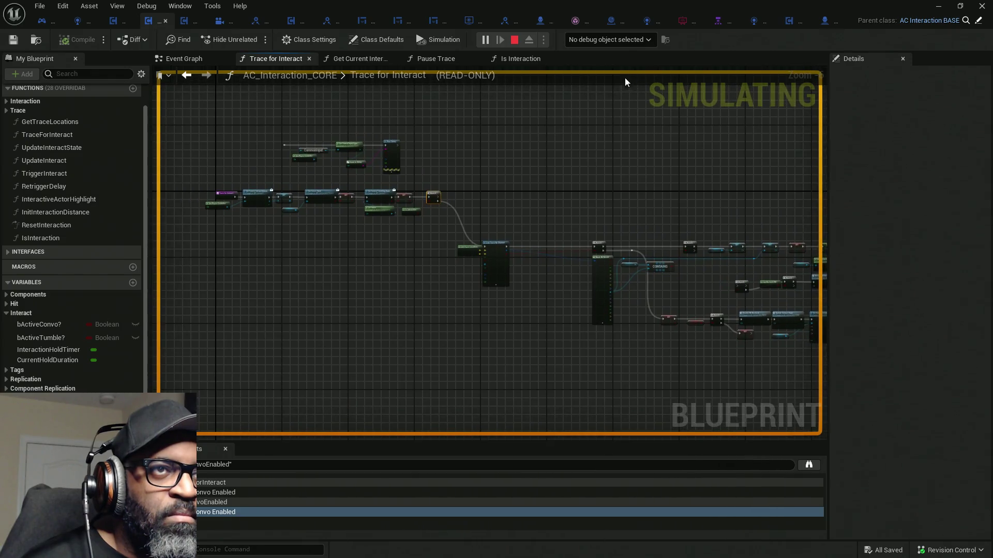
pyautogui.click(613, 40)
pyautogui.click(621, 64)
pyautogui.scroll(5, 439, 214)
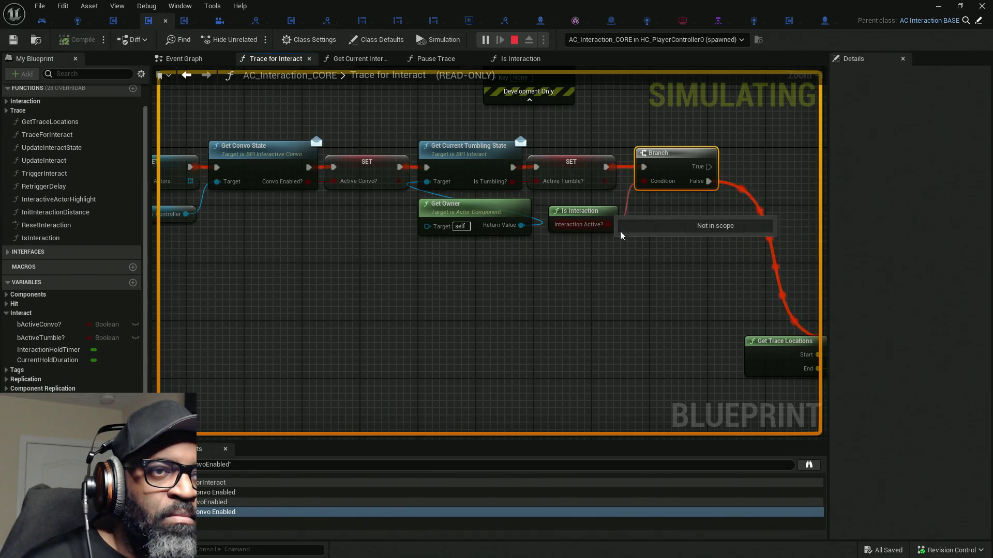
pyautogui.scroll(-6, 510, 223)
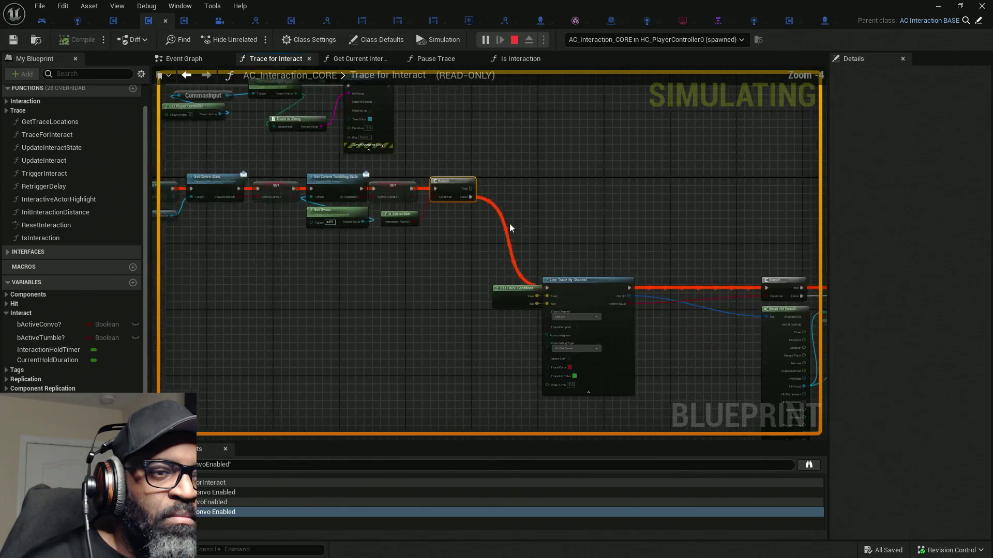
pyautogui.moveTo(561, 214); pyautogui.dragTo(643, 206)
pyautogui.scroll(5, 569, 222)
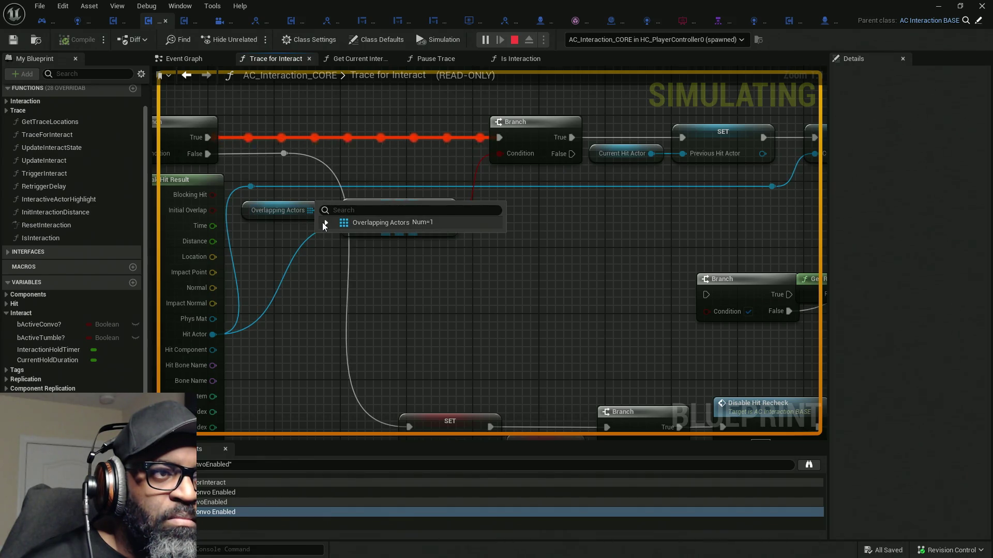
# - Inspect the Overlapping Actors watch value and add a breakpoint on the Branch after CONTAINS
pyautogui.click(325, 223)
pyautogui.click(334, 236)
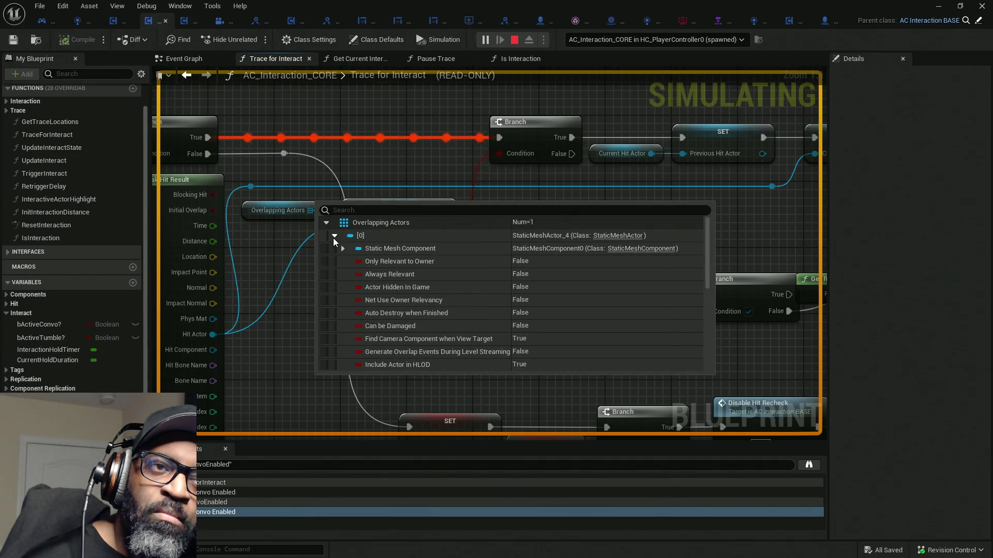
pyautogui.moveTo(557, 181); pyautogui.dragTo(513, 216)
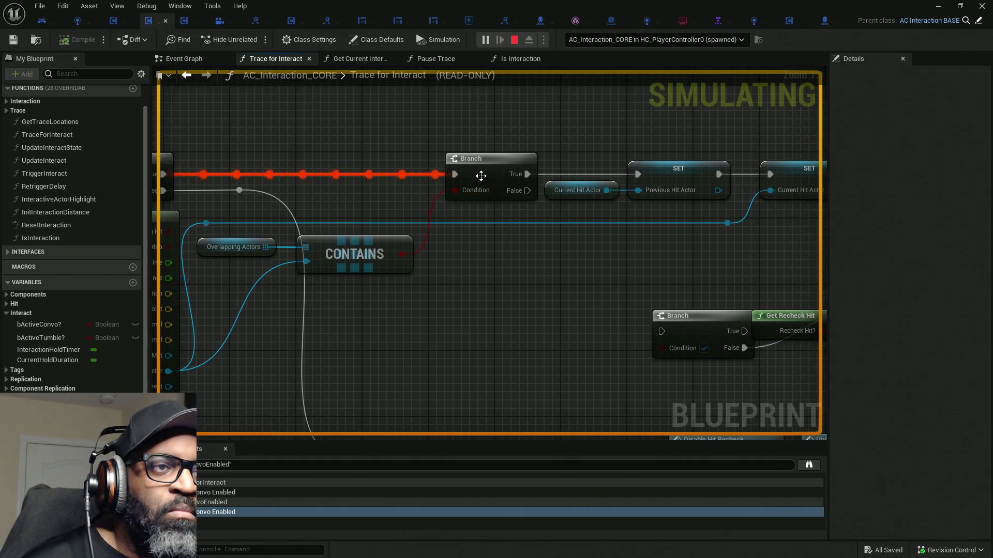
pyautogui.rightClick(481, 172)
pyautogui.click(510, 228)
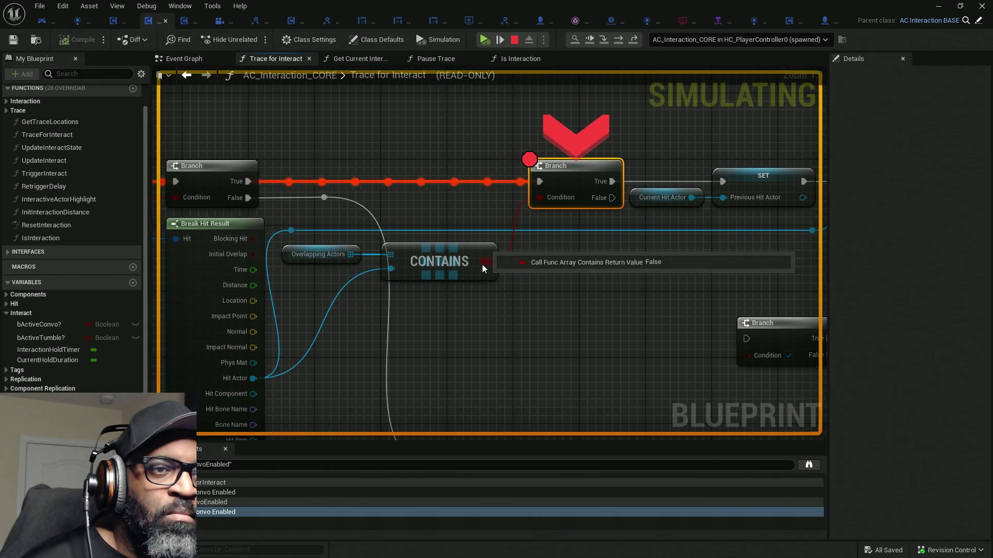
# - Inspect the hit actor and Overlapping Actors watches, finding one actor using SM_bottle_seasaltsoda
pyautogui.moveTo(315, 342)
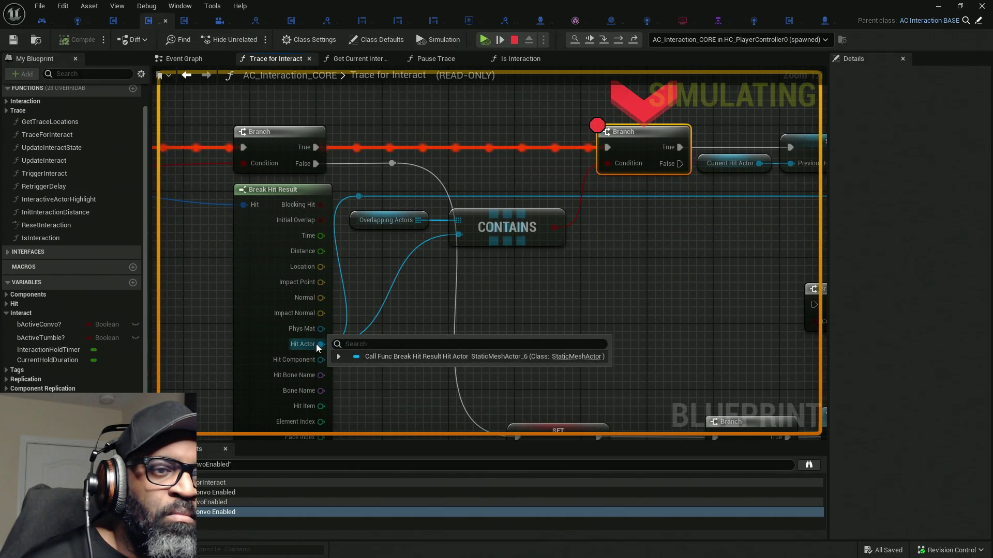
pyautogui.click(339, 357)
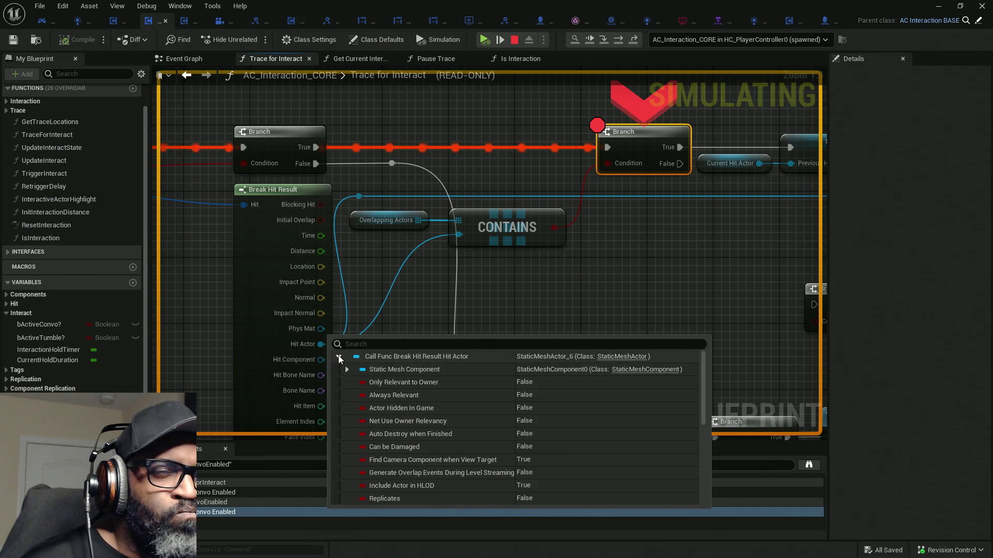
pyautogui.moveTo(414, 222)
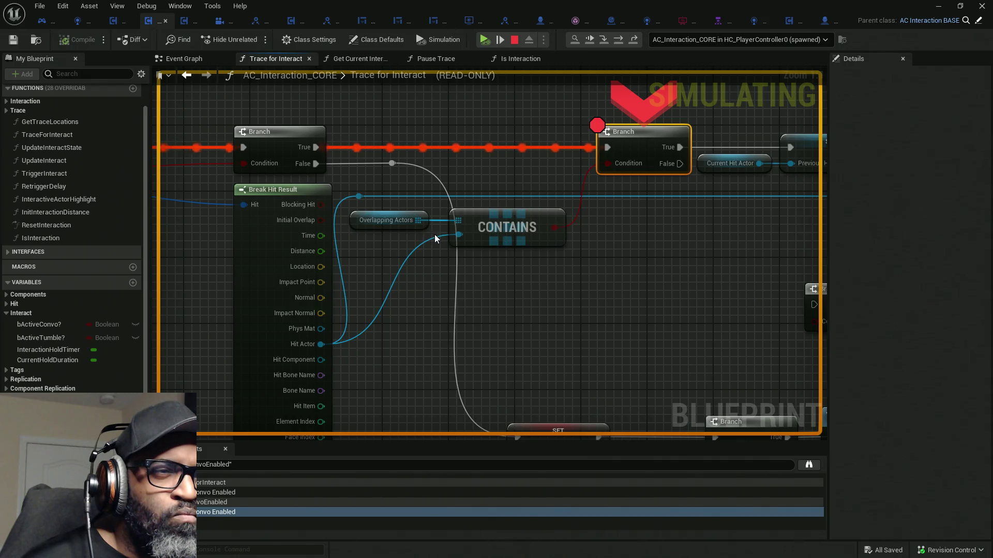
pyautogui.click(434, 234)
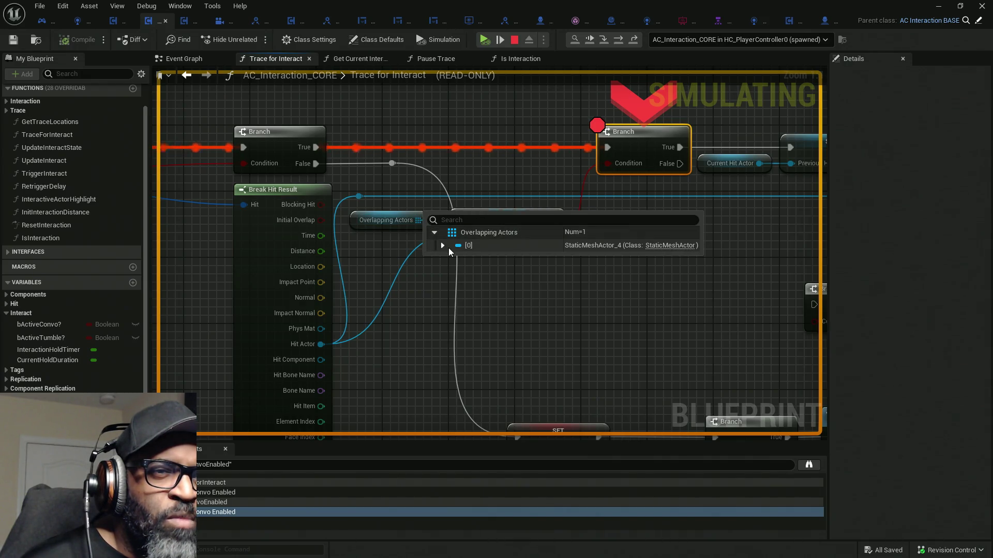
pyautogui.click(443, 245)
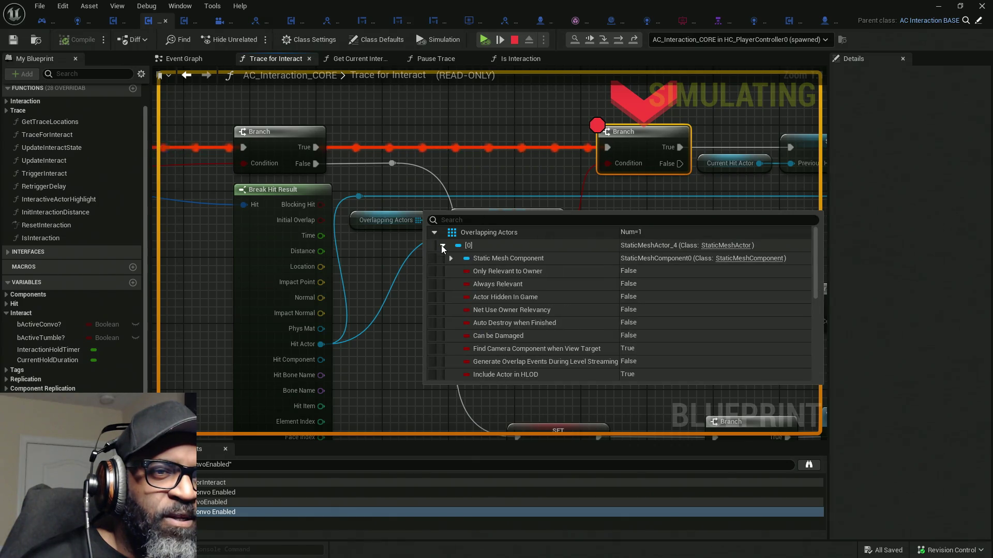
pyautogui.click(450, 259)
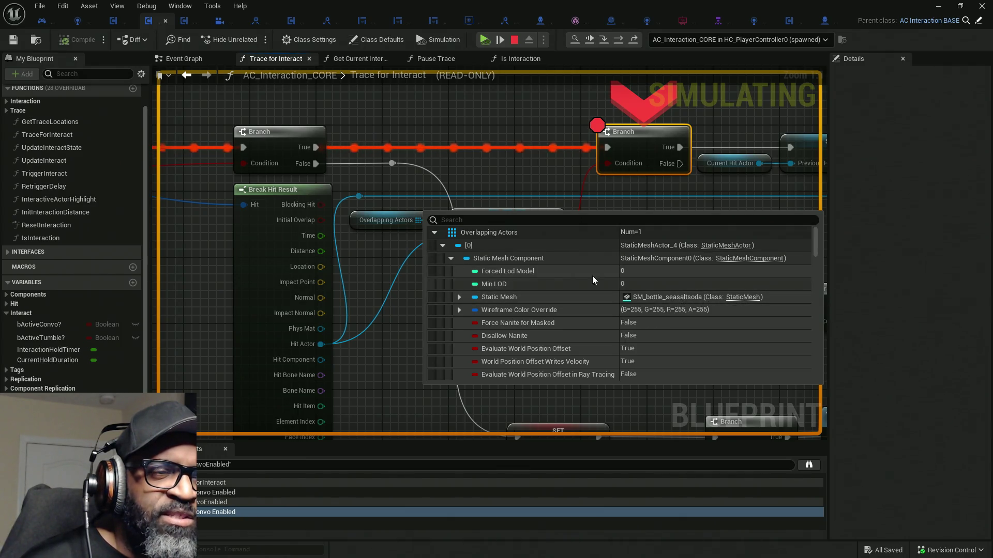
pyautogui.moveTo(417, 221)
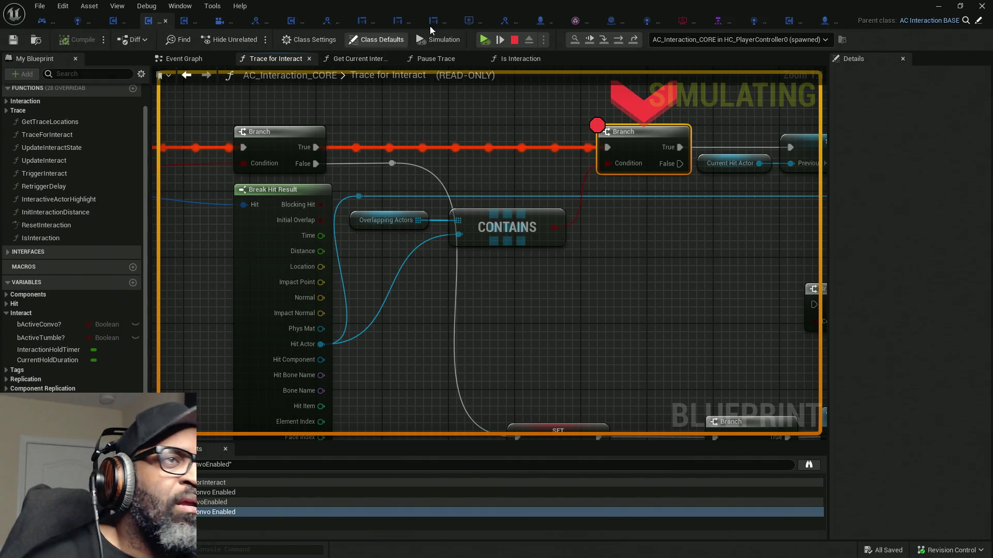
pyautogui.hotkey('alt', 'Tab')
pyautogui.hotkey('alt', 'Tab')
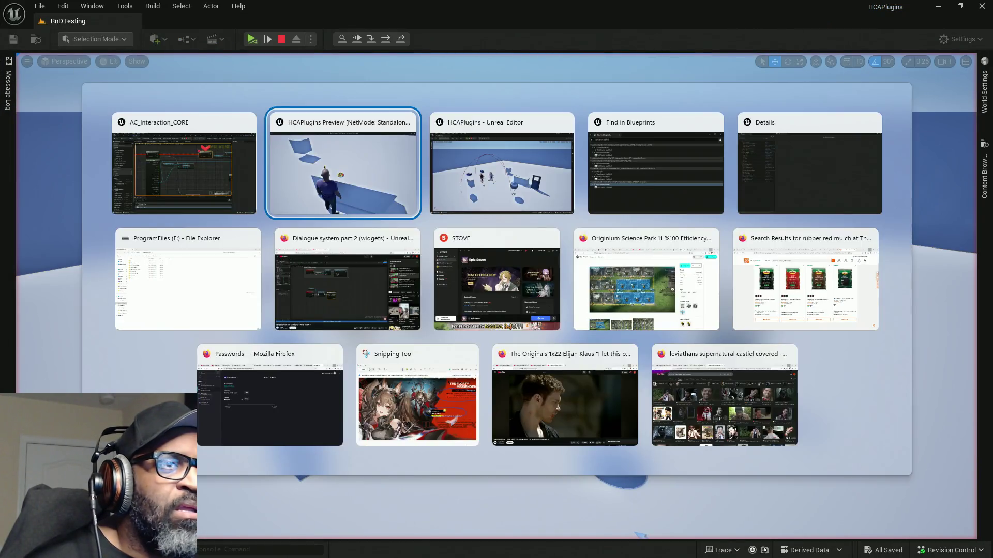
# - Return to the game preview and aim at the soda bottle until 'Press E to look at soda bottle' appears
pyautogui.click(292, 192)
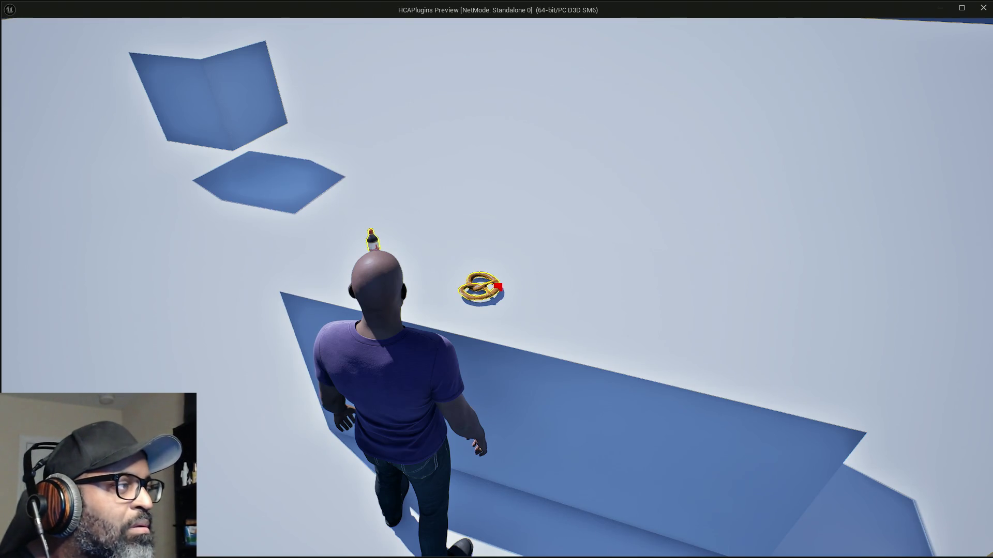
pyautogui.hotkey('alt', 'Tab')
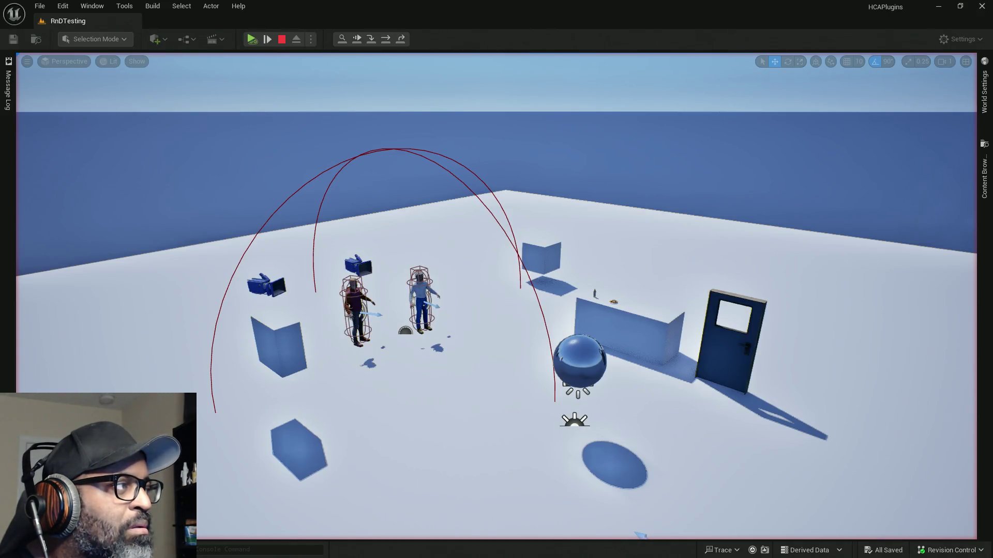
pyautogui.hotkey('alt', 'Tab')
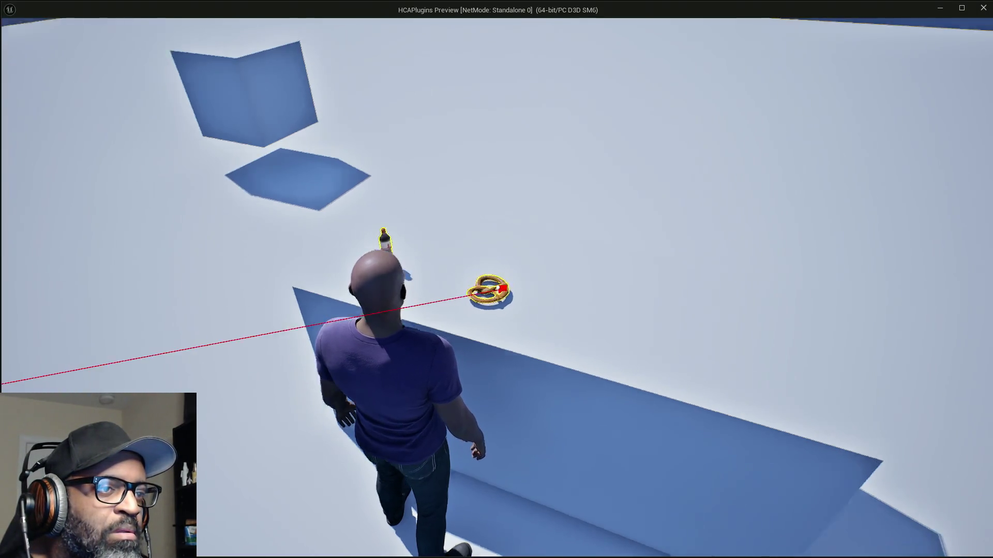
pyautogui.moveTo(498, 287)
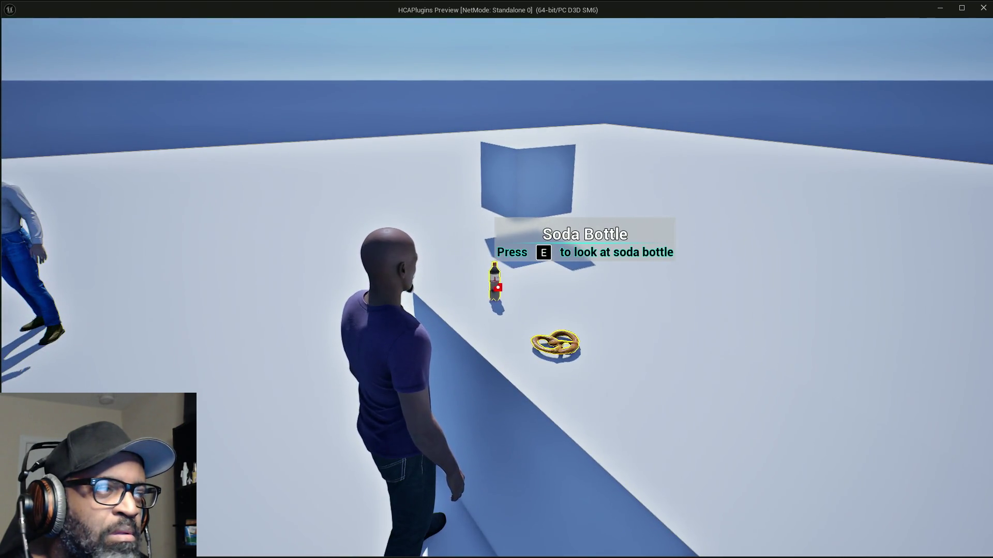
pyautogui.press('e')
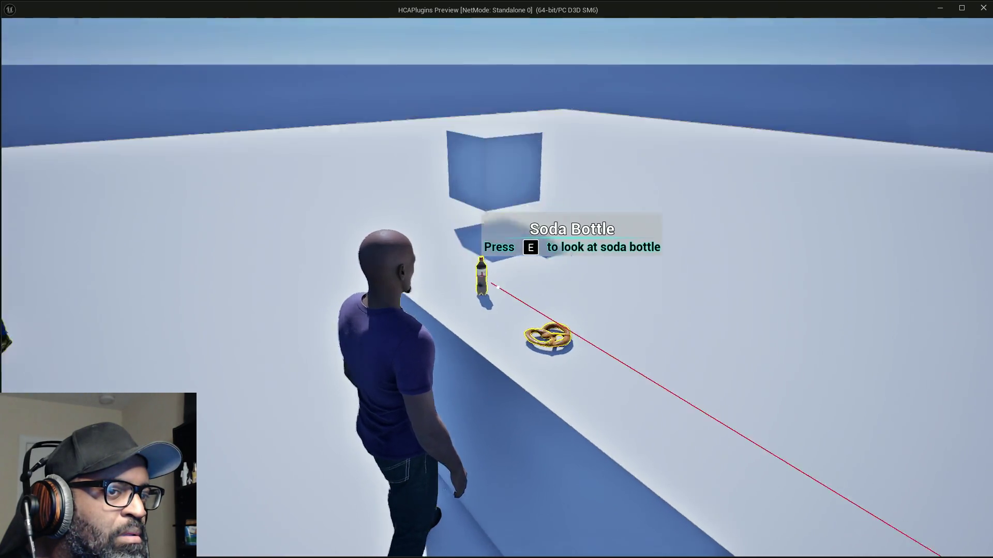
pyautogui.press('w')
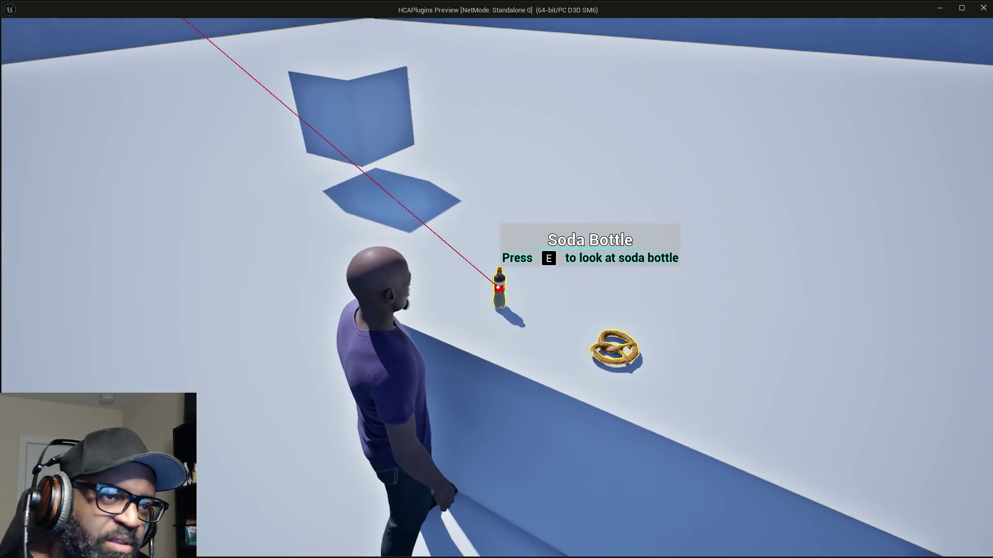
# - Inspect the soda bottle up close, zoom in and out, then close the inspection view
pyautogui.press('e')
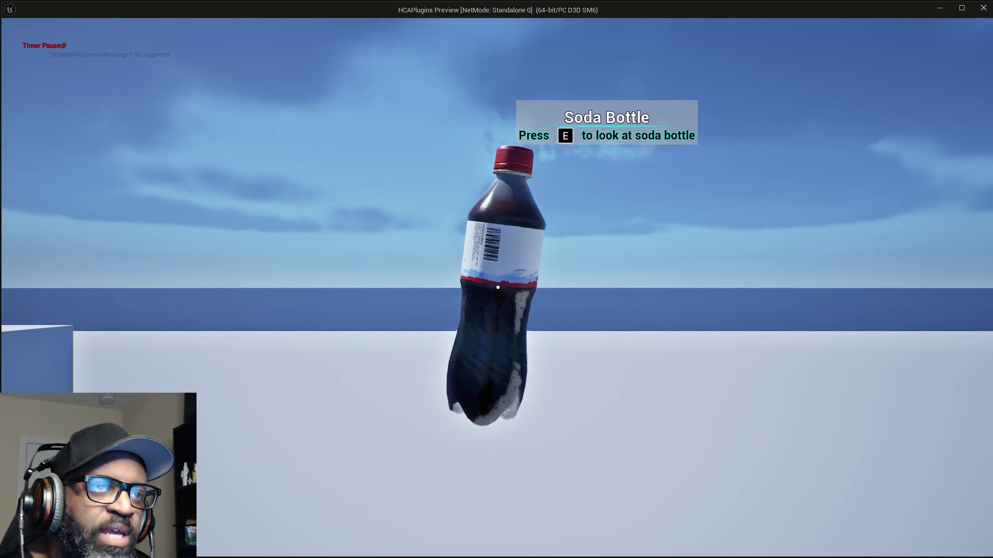
pyautogui.scroll(-3, 498, 288)
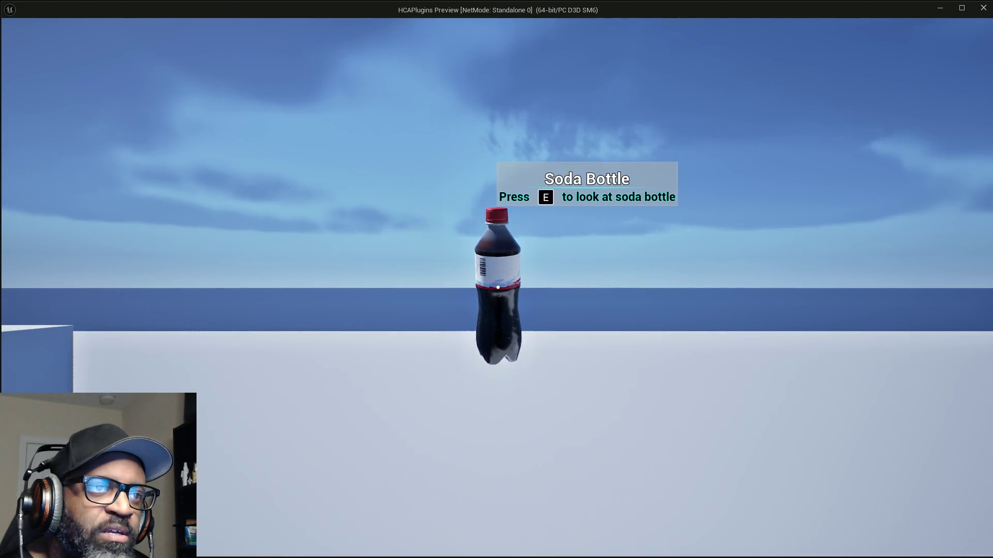
pyautogui.scroll(5, 498, 288)
pyautogui.scroll(-3, 497, 288)
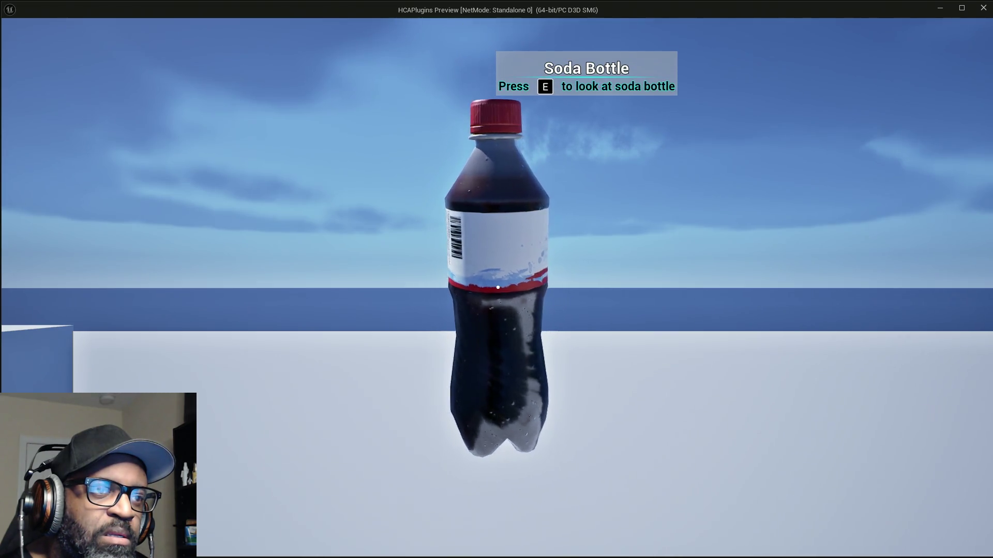
pyautogui.scroll(2, 497, 288)
pyautogui.scroll(-4, 497, 287)
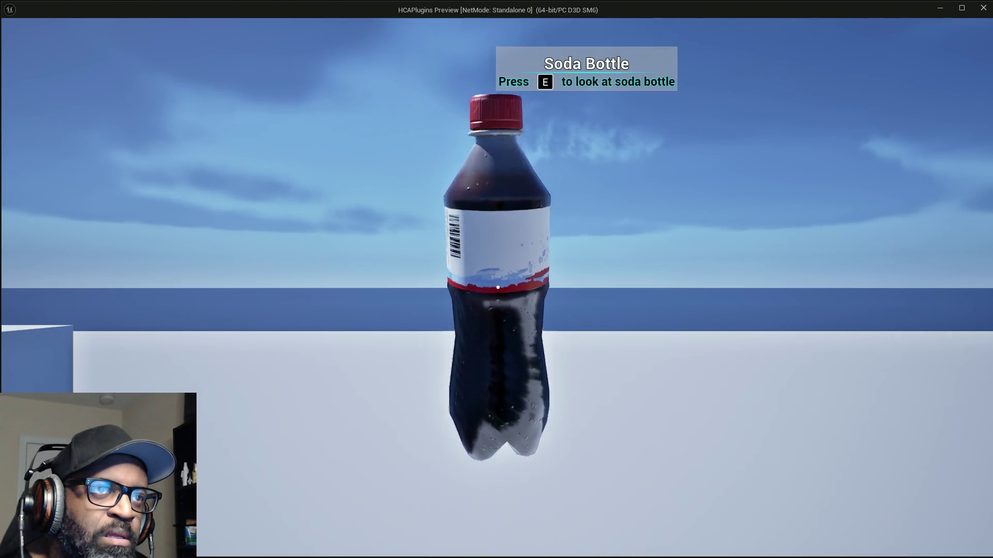
pyautogui.scroll(1, 498, 287)
pyautogui.press('e')
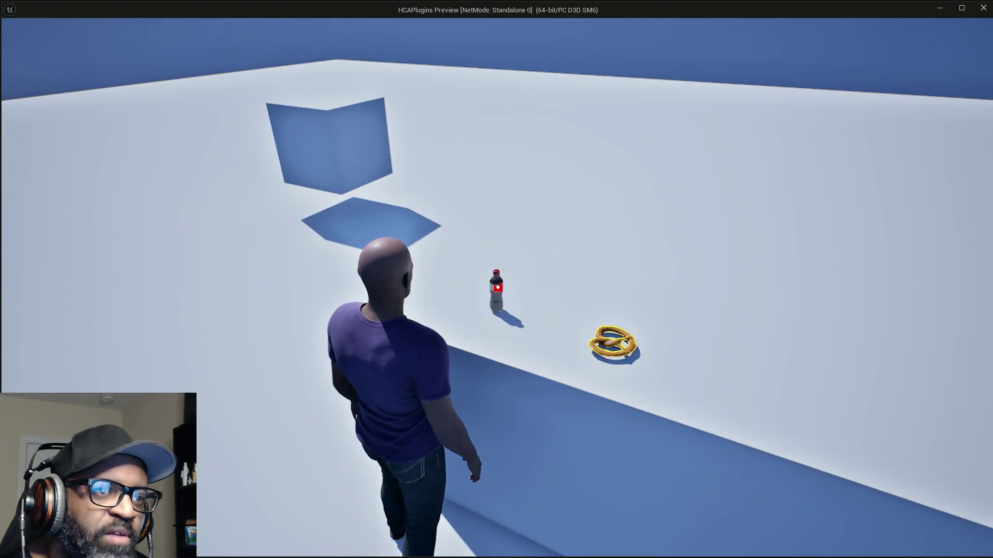
# - Walk to the counter, inspect the soda bottle again, and end the play session with Esc
pyautogui.press('w')
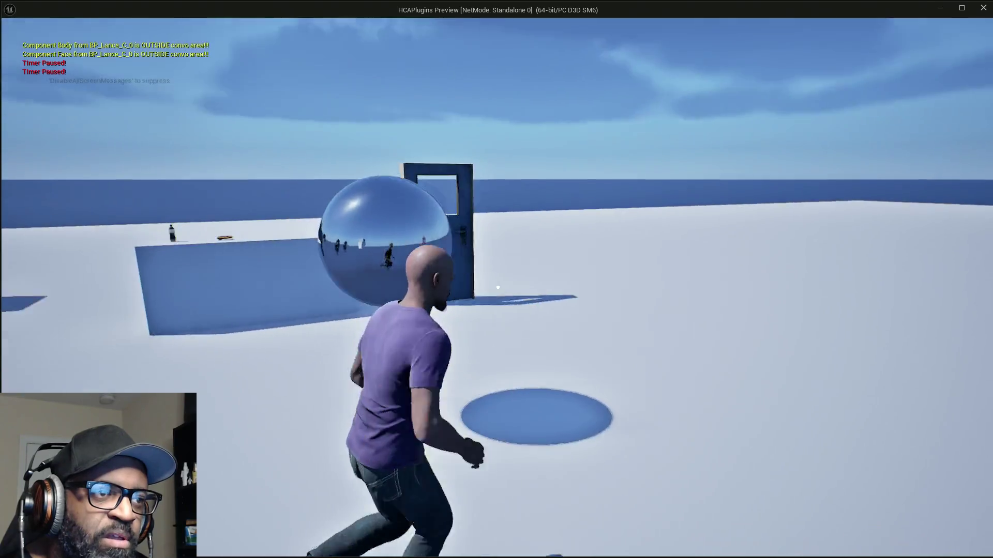
pyautogui.press('w')
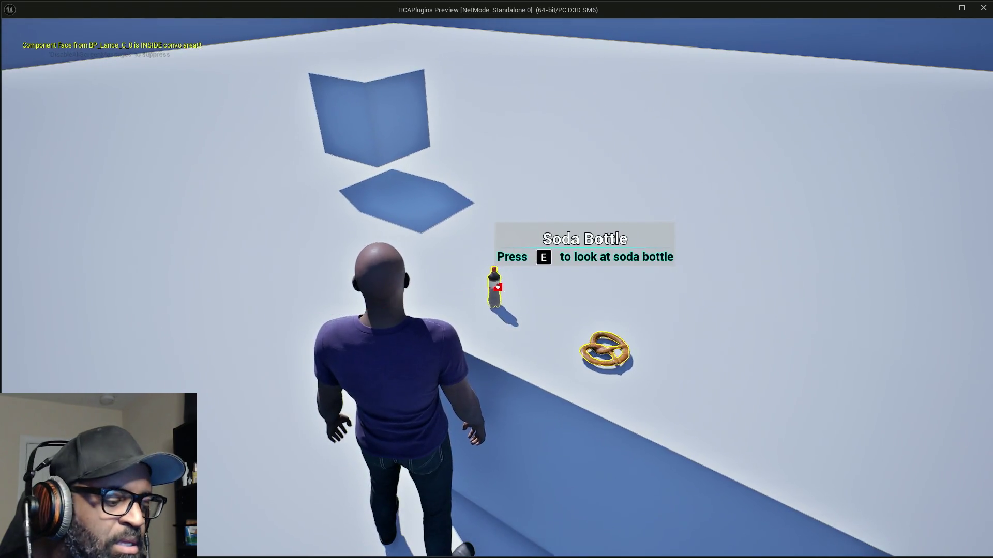
pyautogui.press('e')
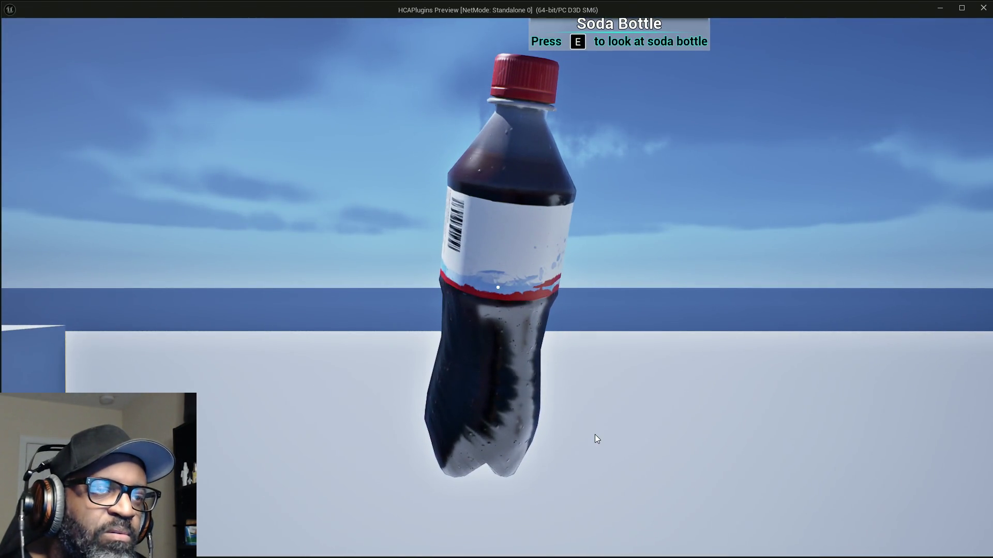
pyautogui.press('Escape')
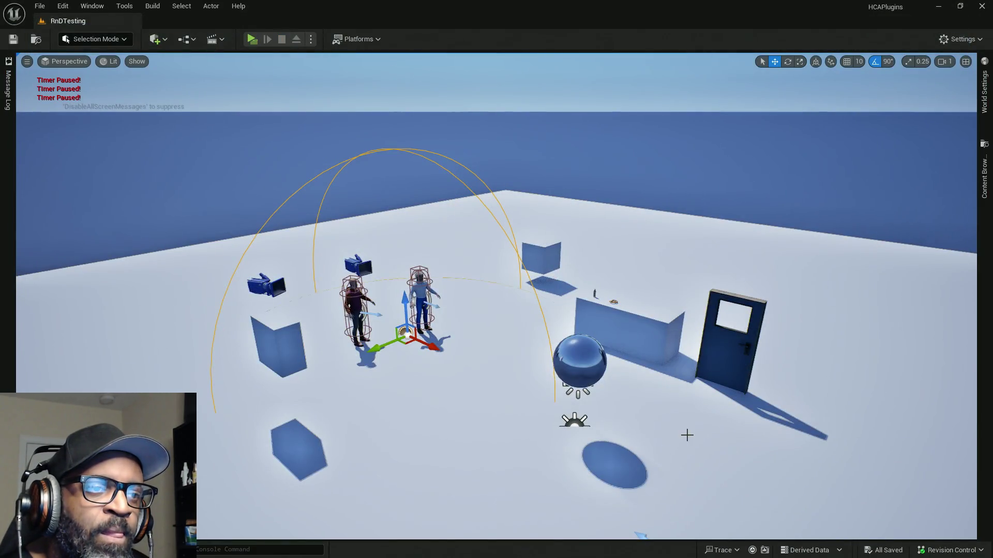
# - Fly the level viewport camera to frame the soda bottle and pretzel on the counter
pyautogui.press('w')
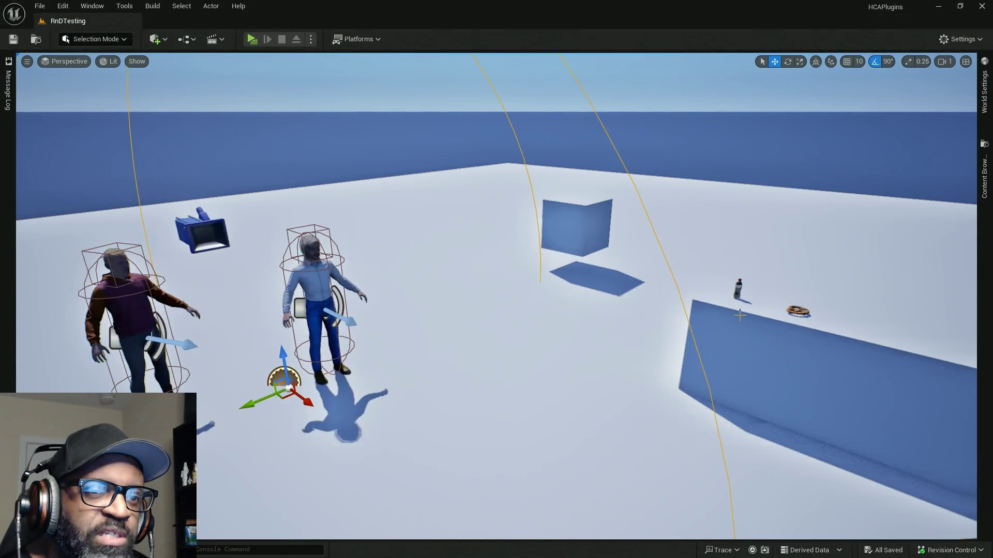
pyautogui.press('w')
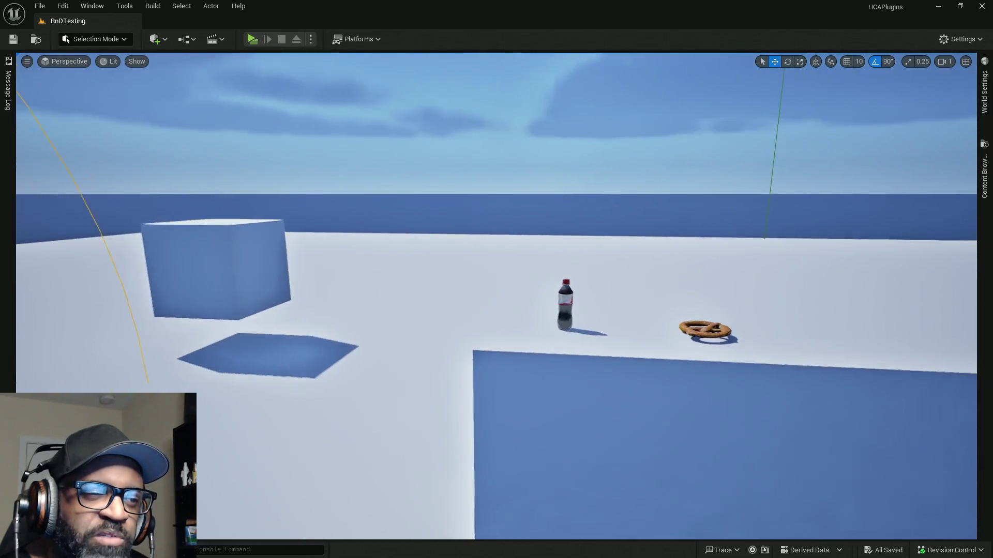
pyautogui.press('s')
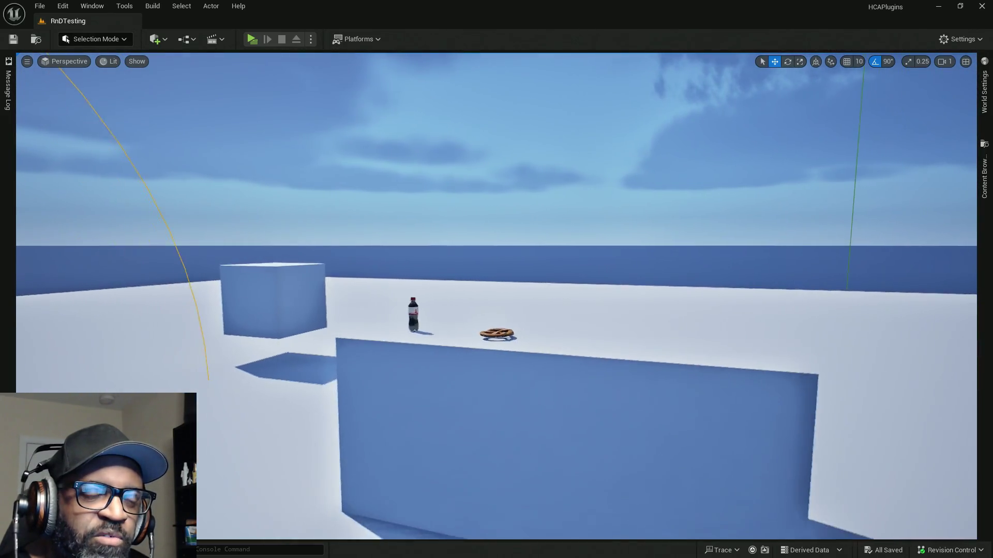
pyautogui.press('w')
pyautogui.press('s')
pyautogui.press('w')
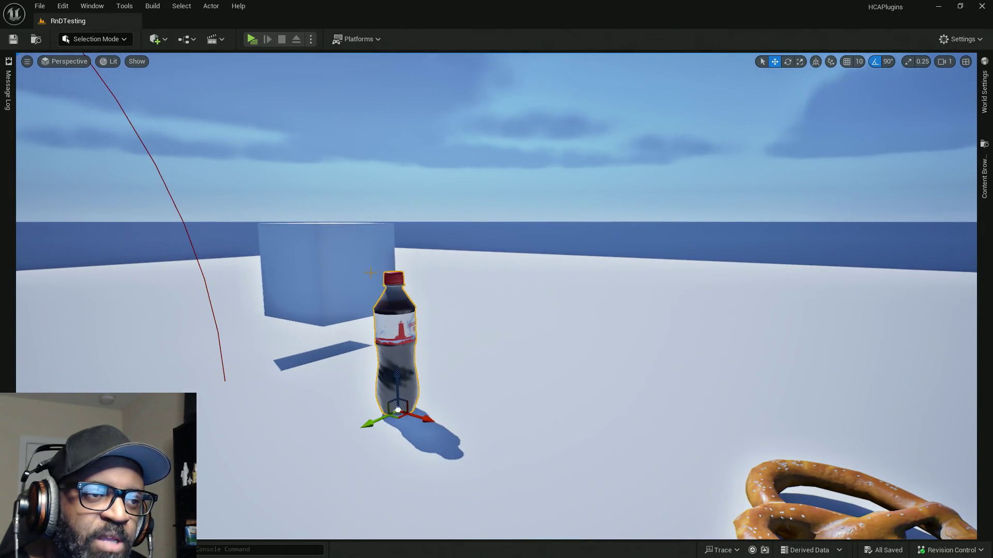
pyautogui.hotkey('alt', 'Tab')
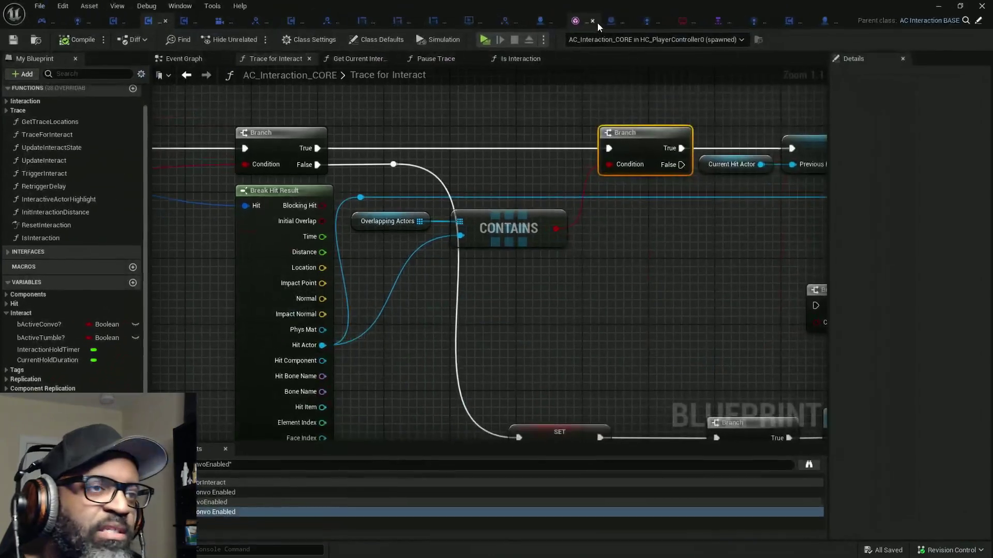
pyautogui.hotkey('alt', 'Tab')
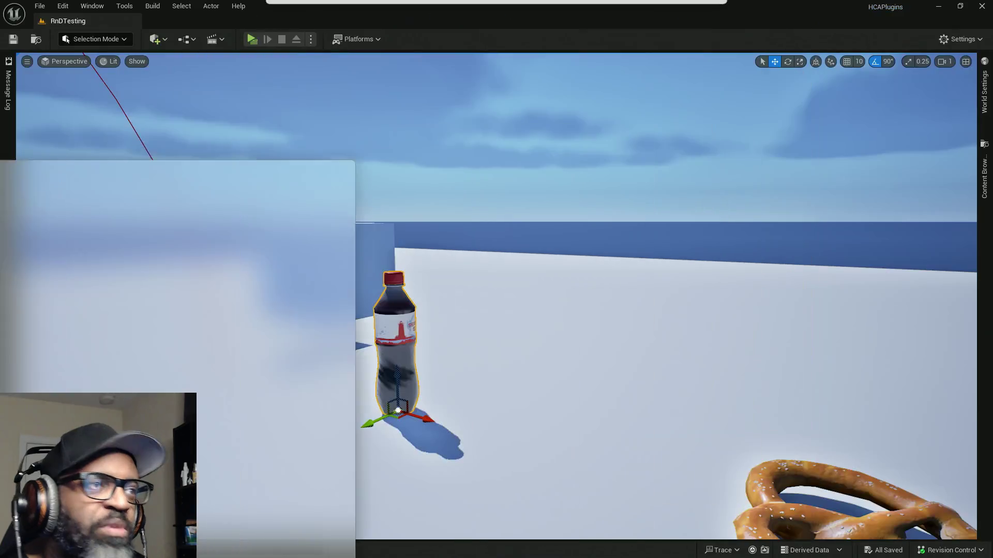
# - Play the level again, walk to the soda bottle, and inspect it with E
pyautogui.click(257, 38)
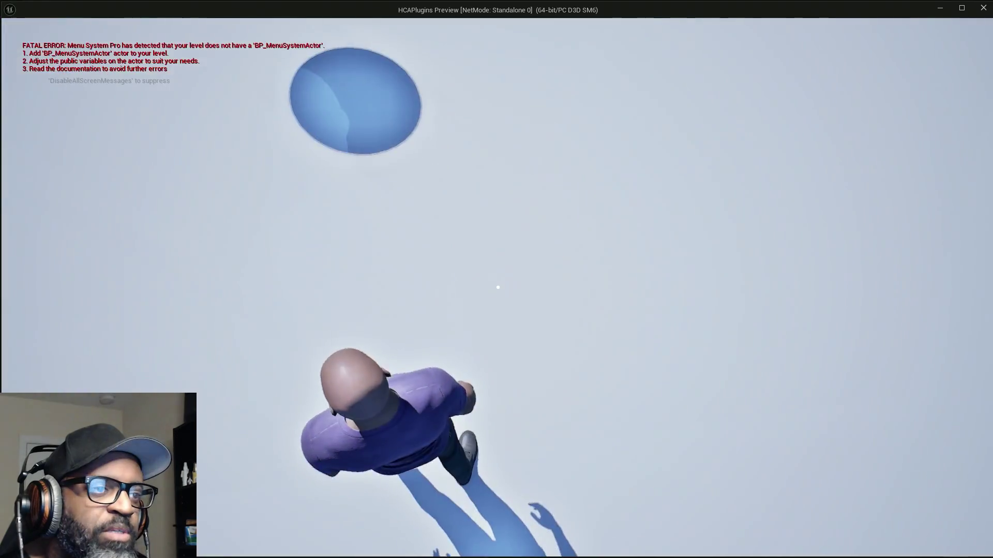
pyautogui.press('w')
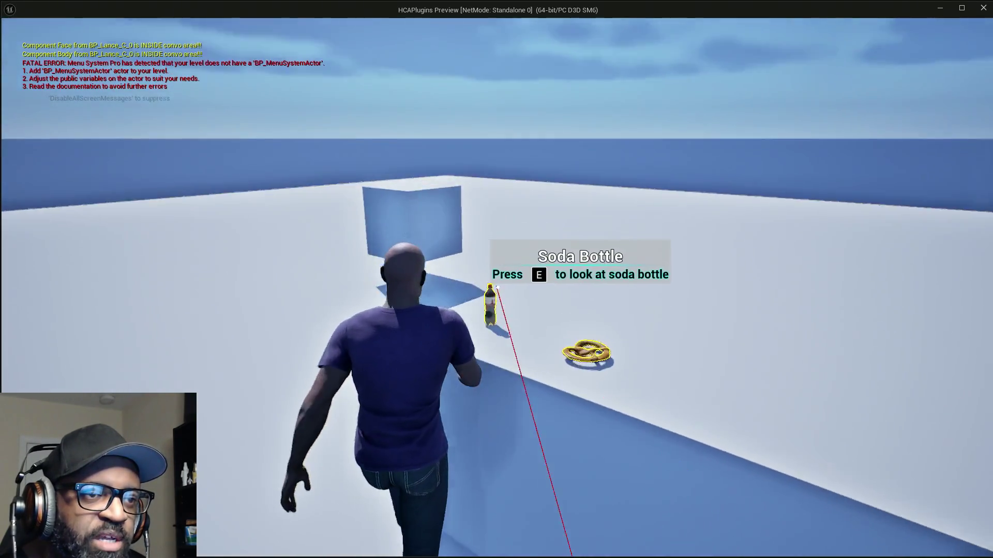
pyautogui.press('e')
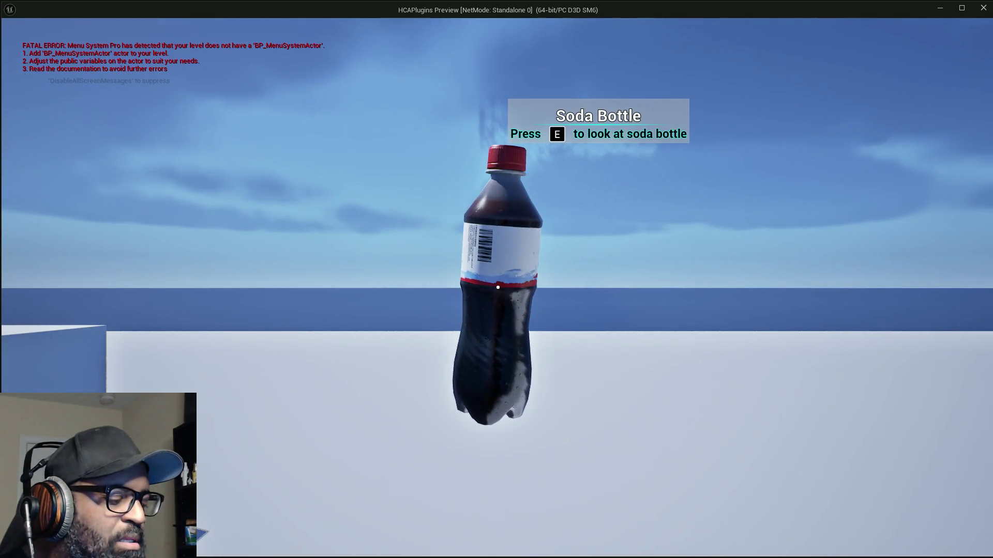
# - Bring the AC_Interaction_CORE blueprint forward and survey the Trace for Interact graph
pyautogui.hotkey('alt', 'Tab')
pyautogui.press('Tab')
pyautogui.hotkey('shift', 'Tab')
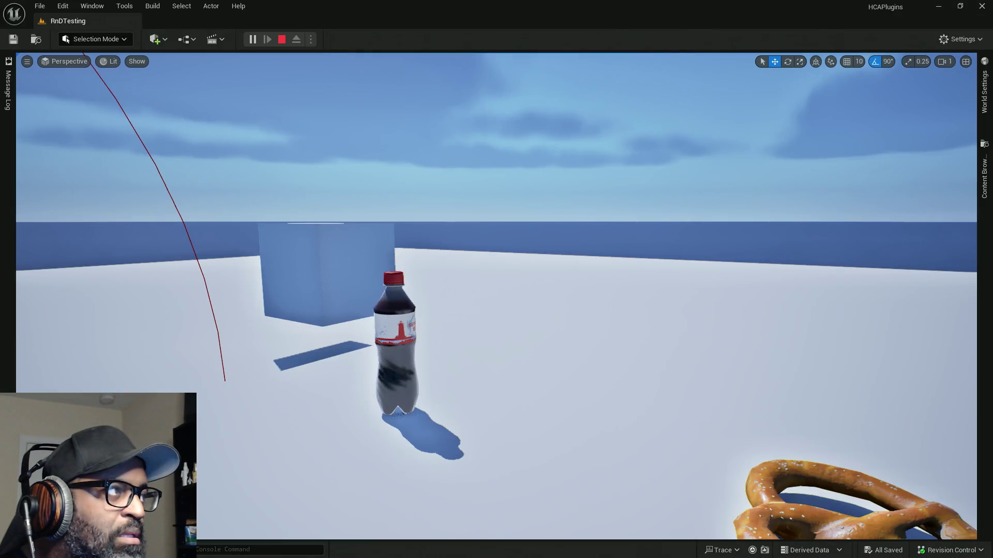
pyautogui.hotkey('alt', 'Tab')
pyautogui.scroll(-5, 558, 184)
pyautogui.moveTo(271, 234); pyautogui.dragTo(705, 229)
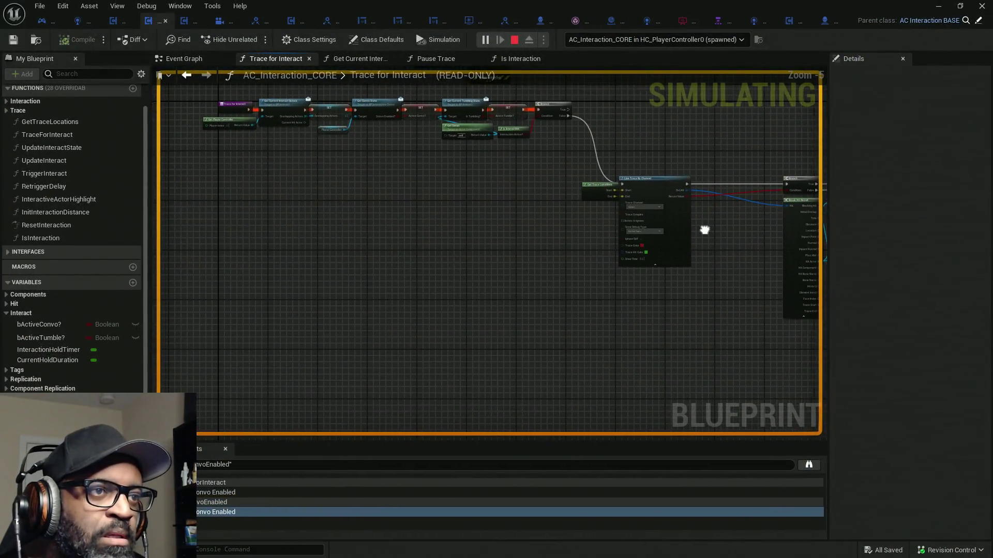
# - Review the Trace for Interact chain from Get Convo State to Branch, then stop the simulation
pyautogui.scroll(6, 458, 106)
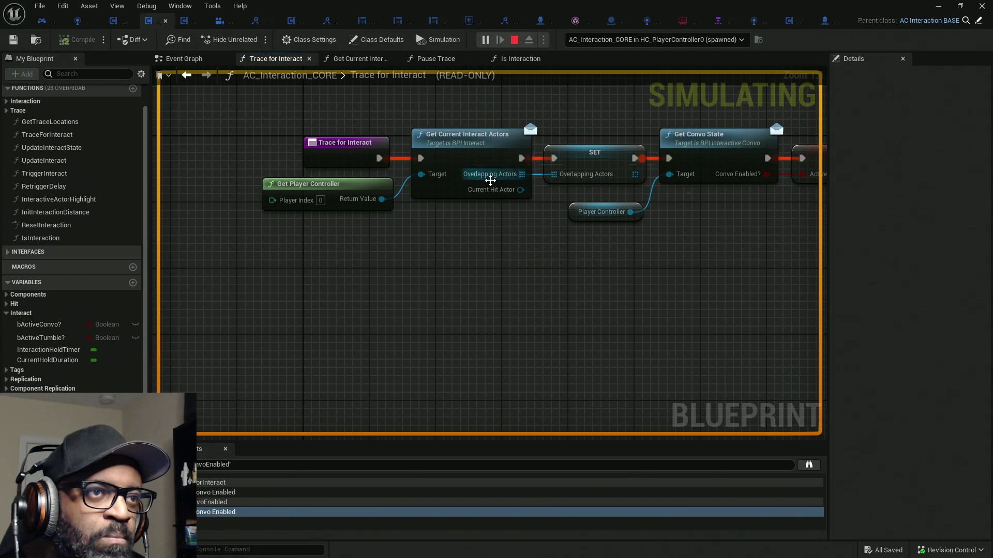
pyautogui.moveTo(638, 244)
pyautogui.mouseDown()
pyautogui.moveTo(627, 273)
pyautogui.moveTo(282, 264)
pyautogui.mouseUp()
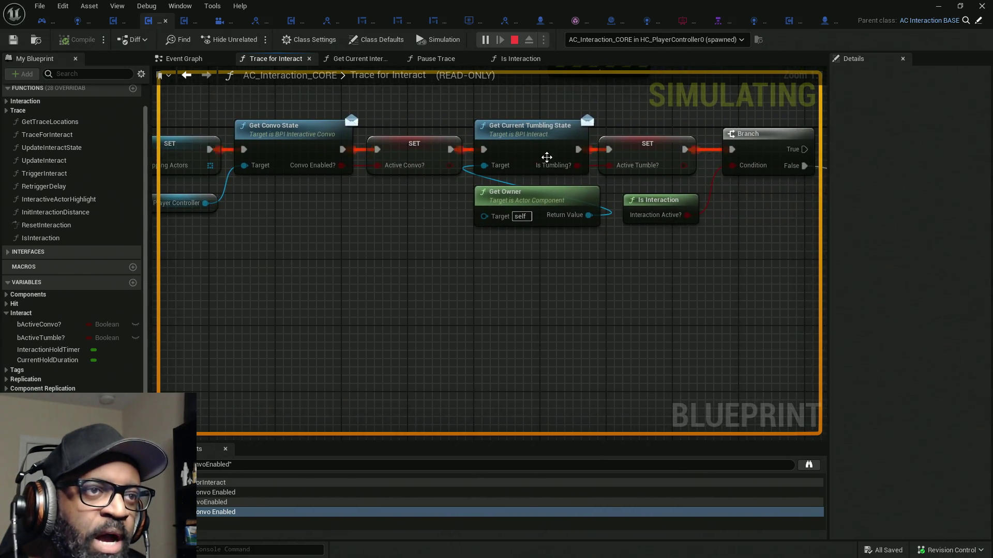
pyautogui.moveTo(546, 157); pyautogui.dragTo(902, 166)
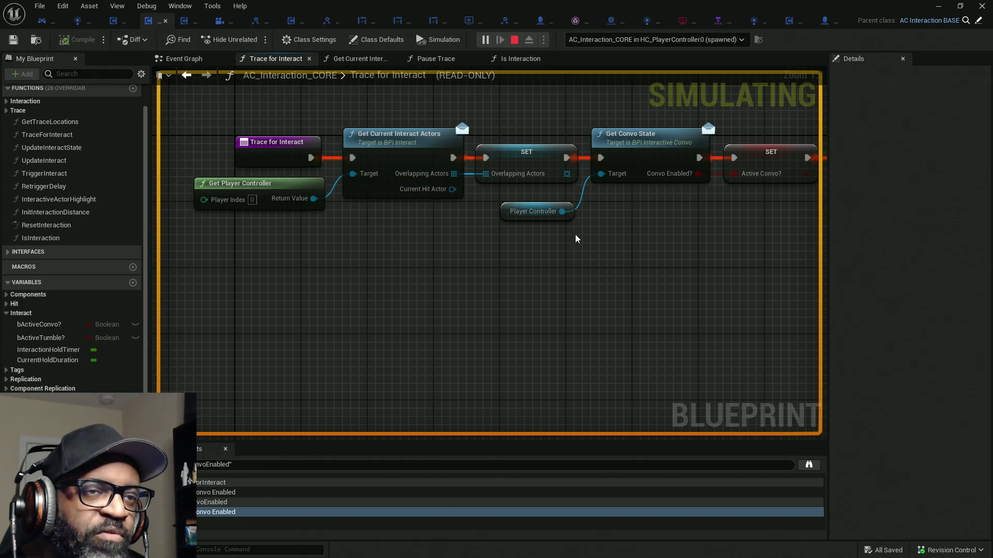
pyautogui.moveTo(576, 238)
pyautogui.mouseDown()
pyautogui.moveTo(379, 240)
pyautogui.moveTo(576, 237)
pyautogui.mouseUp()
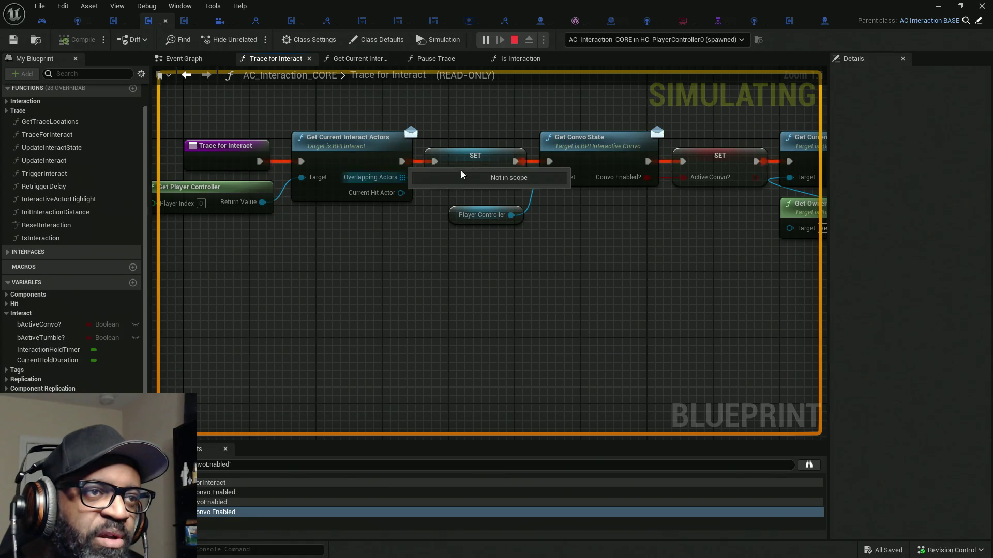
pyautogui.moveTo(637, 217); pyautogui.dragTo(327, 217)
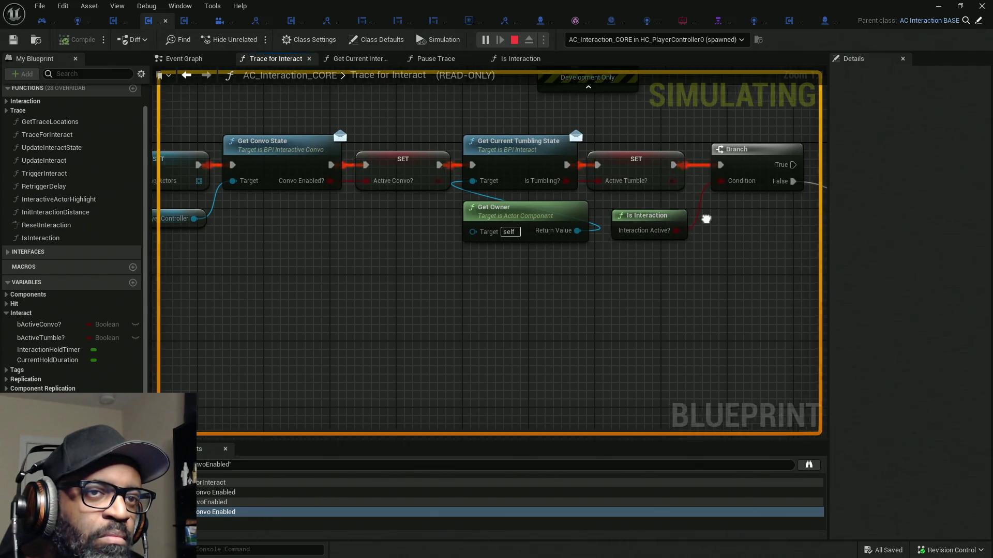
pyautogui.moveTo(709, 217)
pyautogui.mouseDown()
pyautogui.moveTo(459, 221)
pyautogui.moveTo(680, 213)
pyautogui.mouseUp()
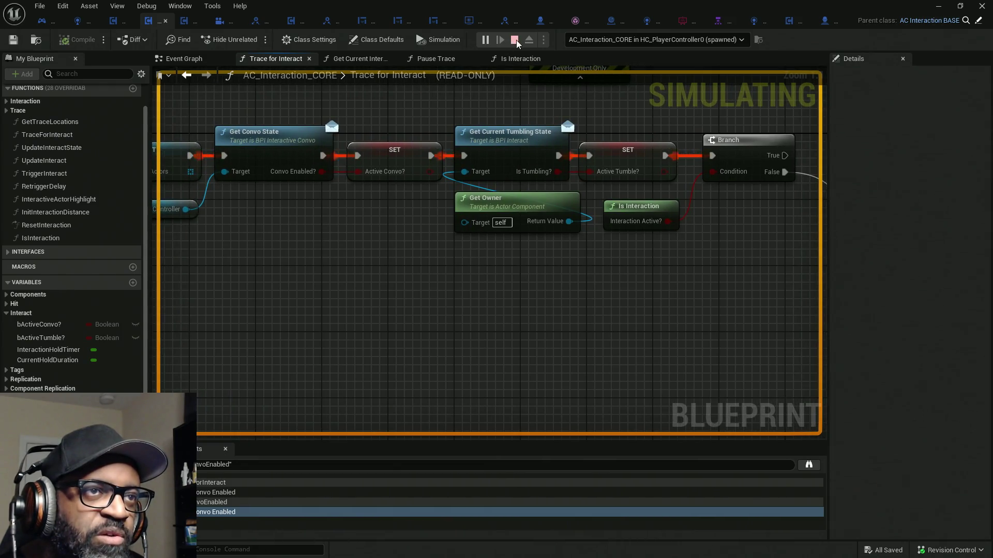
pyautogui.press('Escape')
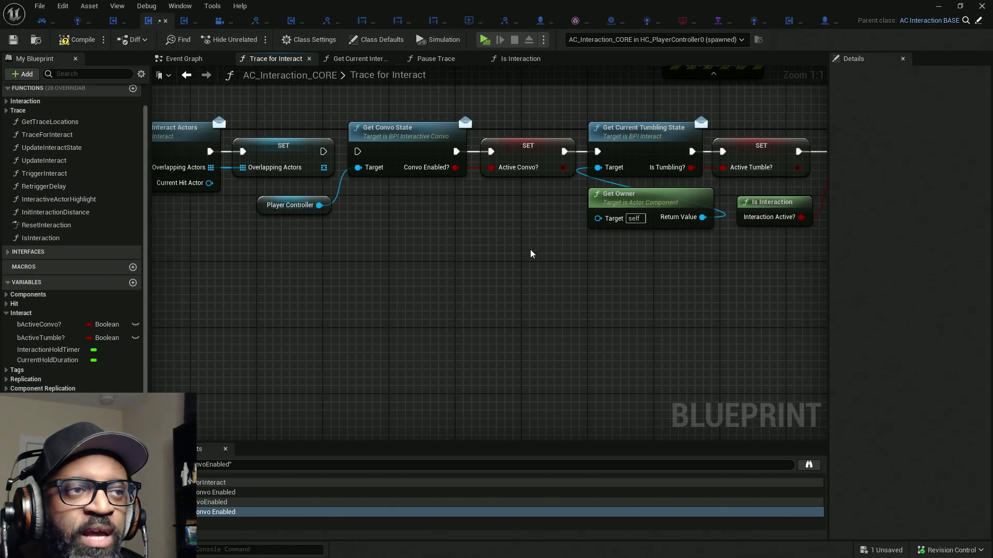
# - Move the Get Current Interact Actors nodes after the Branch and wire Branch False into them
pyautogui.moveTo(531, 253); pyautogui.dragTo(395, 239)
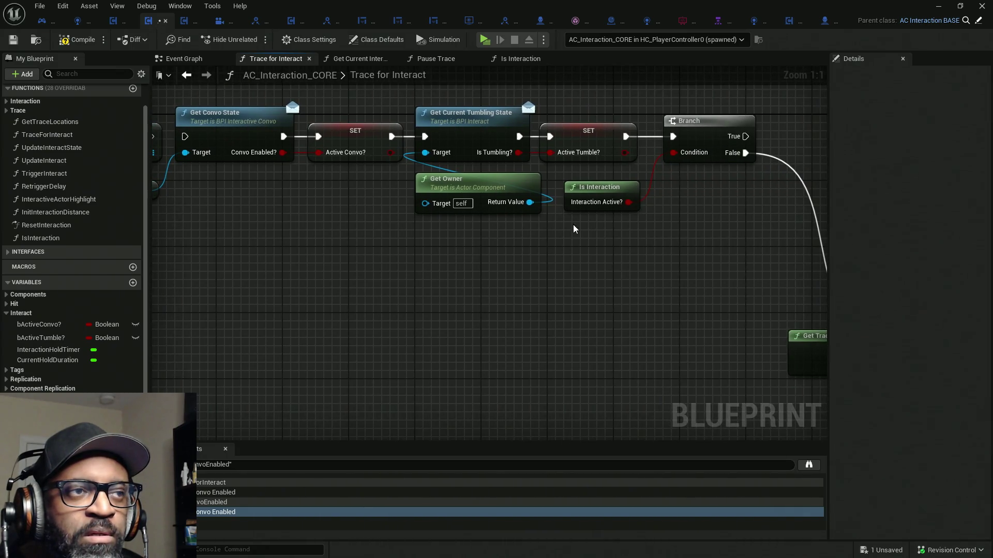
pyautogui.moveTo(716, 229)
pyautogui.mouseDown()
pyautogui.moveTo(439, 145)
pyautogui.moveTo(310, 137)
pyautogui.mouseUp()
pyautogui.scroll(-3, 199, 171)
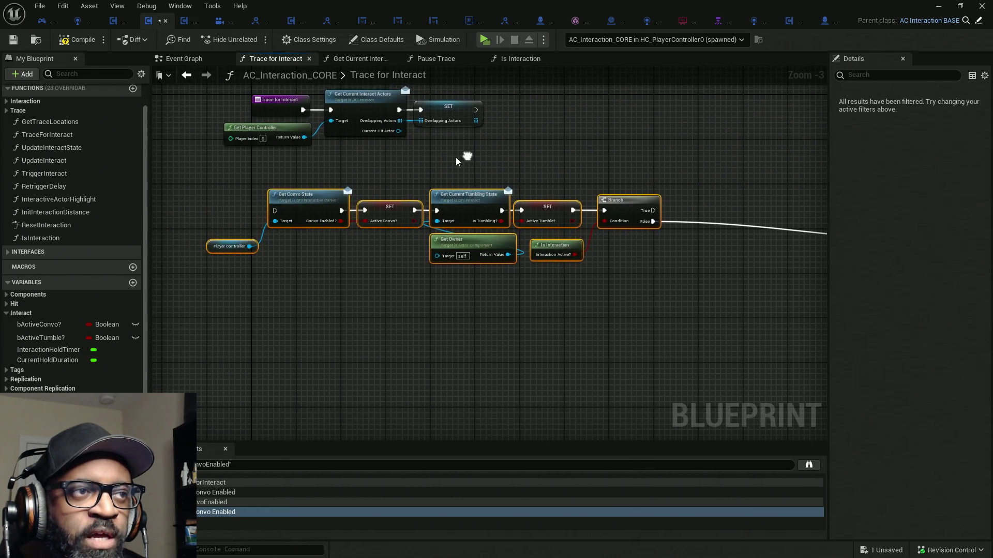
pyautogui.click(428, 149)
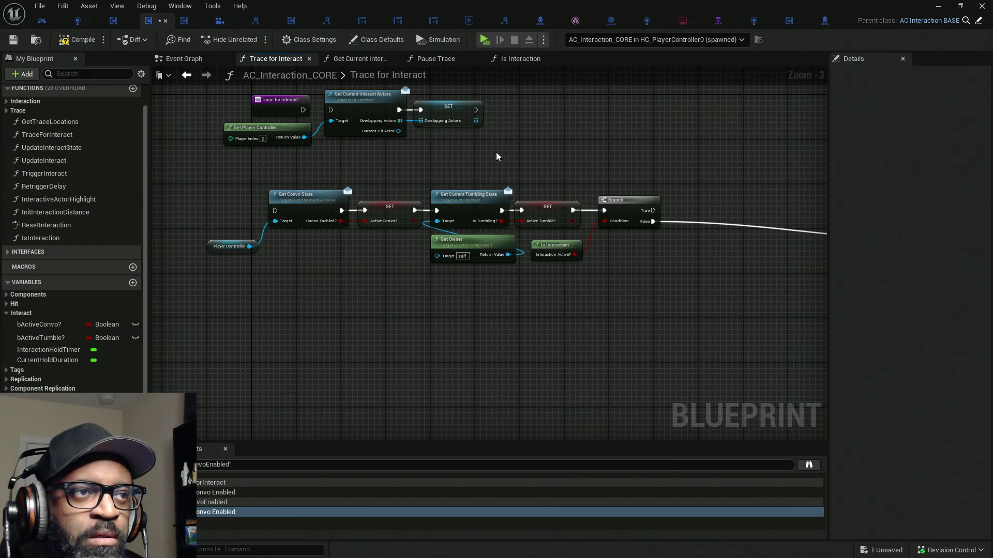
pyautogui.moveTo(270, 128)
pyautogui.mouseDown()
pyautogui.moveTo(681, 290)
pyautogui.moveTo(665, 268)
pyautogui.mouseUp()
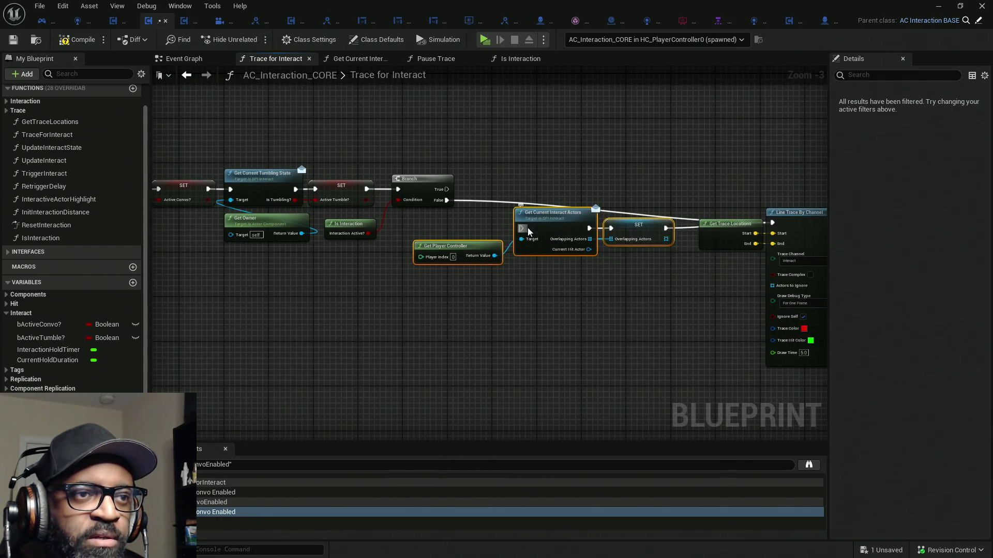
pyautogui.moveTo(521, 228); pyautogui.dragTo(443, 201)
pyautogui.moveTo(333, 239); pyautogui.dragTo(579, 248)
pyautogui.moveTo(295, 163)
pyautogui.mouseDown()
pyautogui.moveTo(697, 227)
pyautogui.moveTo(704, 238)
pyautogui.moveTo(532, 219)
pyautogui.moveTo(582, 142)
pyautogui.moveTo(579, 123)
pyautogui.mouseUp()
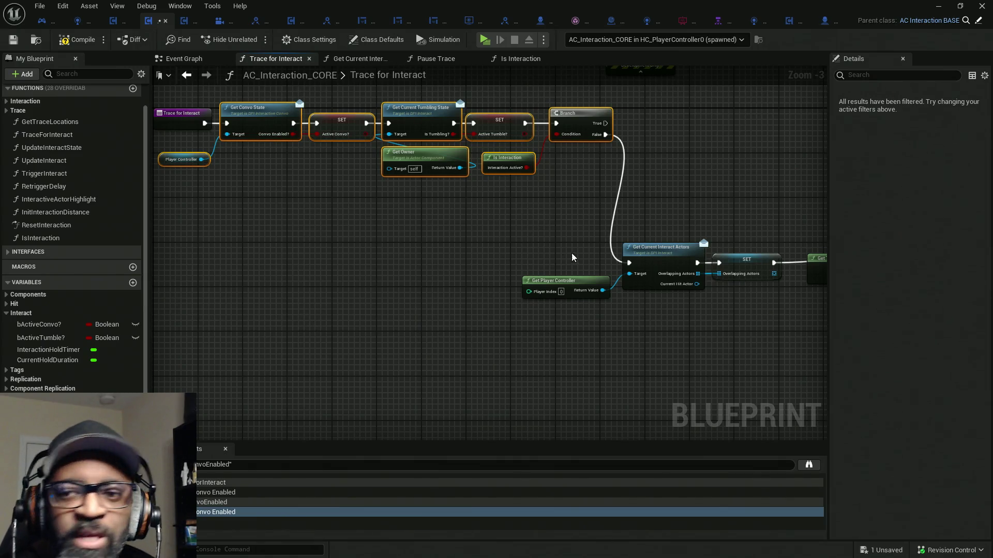
# - Select the chain from Get Current Interact Actors to Branch, then Ctrl+Z to undo Straighten Connection(s)
pyautogui.moveTo(565, 251); pyautogui.dragTo(665, 258)
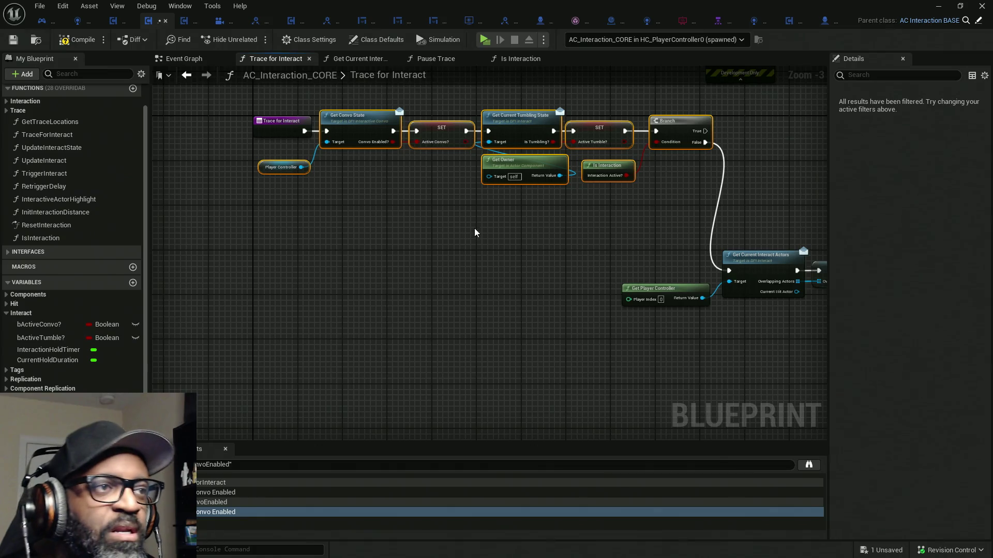
pyautogui.moveTo(475, 232); pyautogui.dragTo(409, 244)
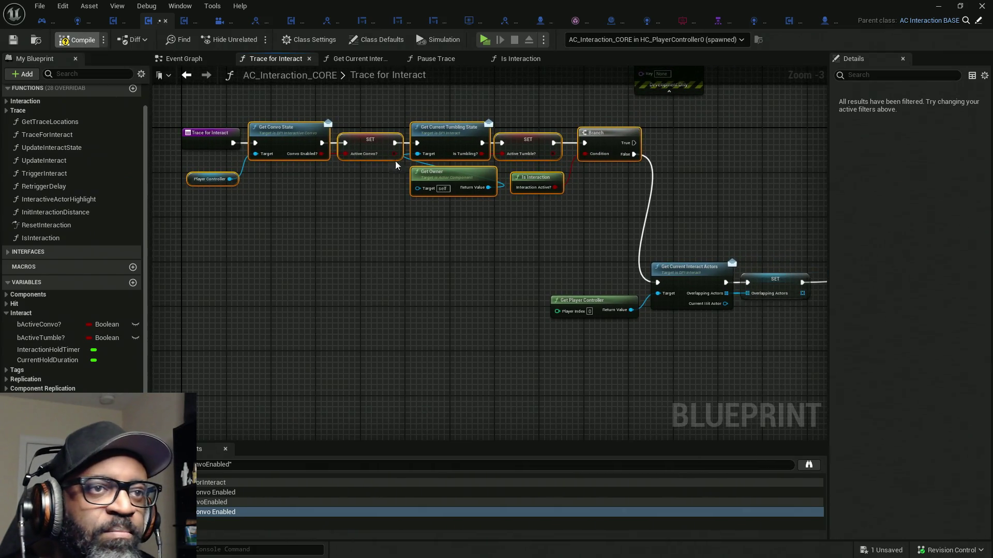
pyautogui.moveTo(713, 219); pyautogui.dragTo(387, 189)
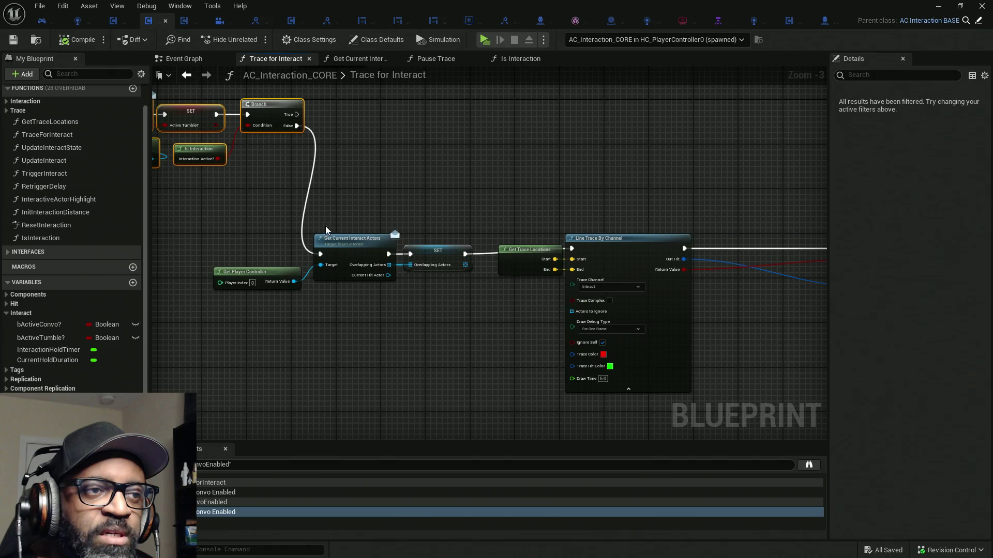
pyautogui.moveTo(250, 228); pyautogui.dragTo(460, 298)
pyautogui.moveTo(646, 289); pyautogui.dragTo(541, 217)
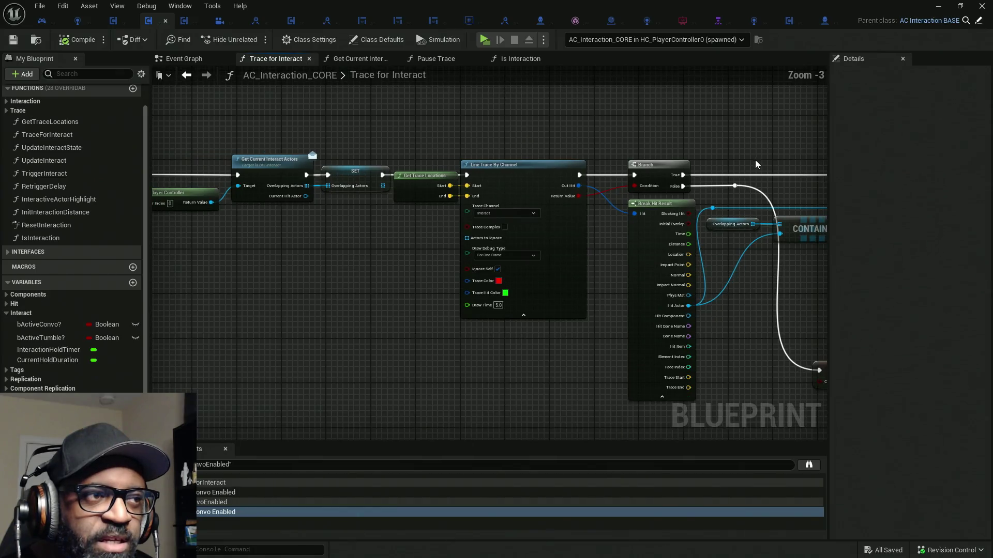
pyautogui.moveTo(768, 145)
pyautogui.mouseDown()
pyautogui.moveTo(459, 187)
pyautogui.moveTo(292, 189)
pyautogui.mouseUp()
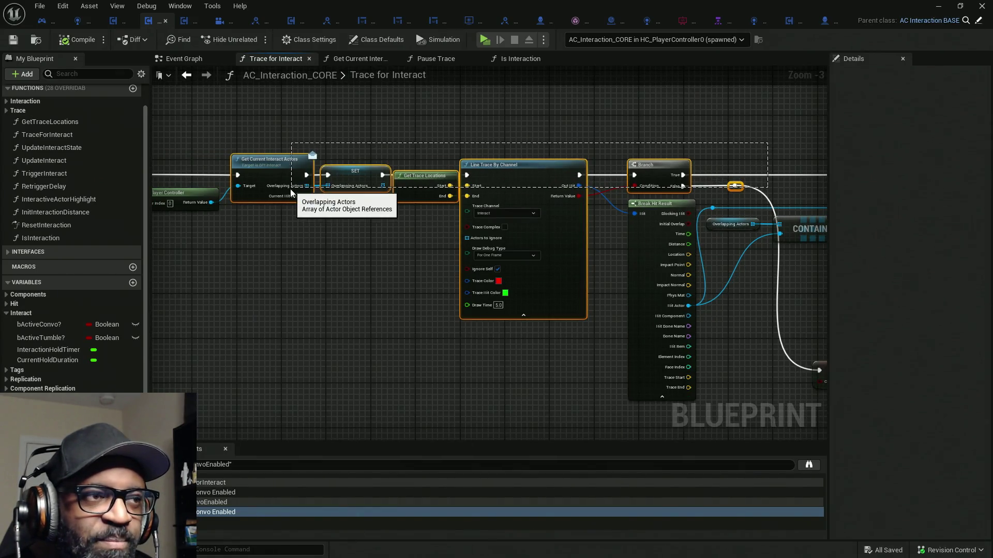
pyautogui.click(672, 171)
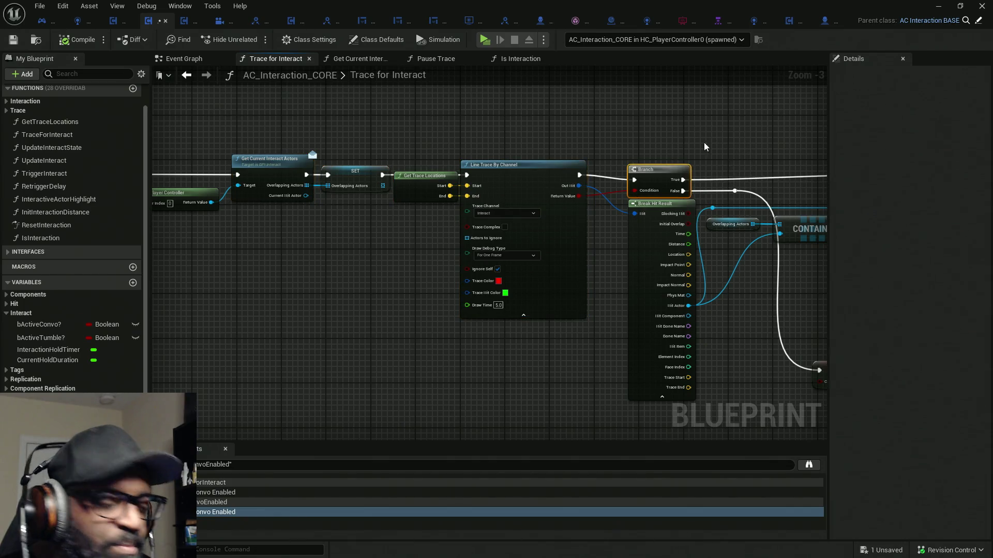
pyautogui.click(715, 125)
pyautogui.hotkey('ctrl', 'z')
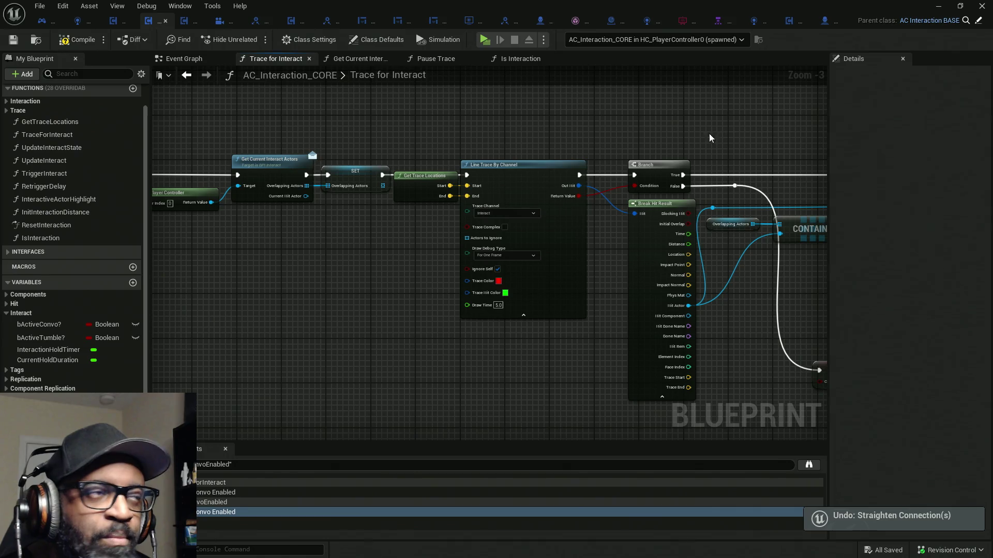
# - Select the Get Player Controller, Get Current Interact Actors and SET nodes in Trace for Interact
pyautogui.moveTo(519, 73)
pyautogui.mouseDown()
pyautogui.moveTo(355, 166)
pyautogui.moveTo(472, 284)
pyautogui.moveTo(466, 253)
pyautogui.mouseUp()
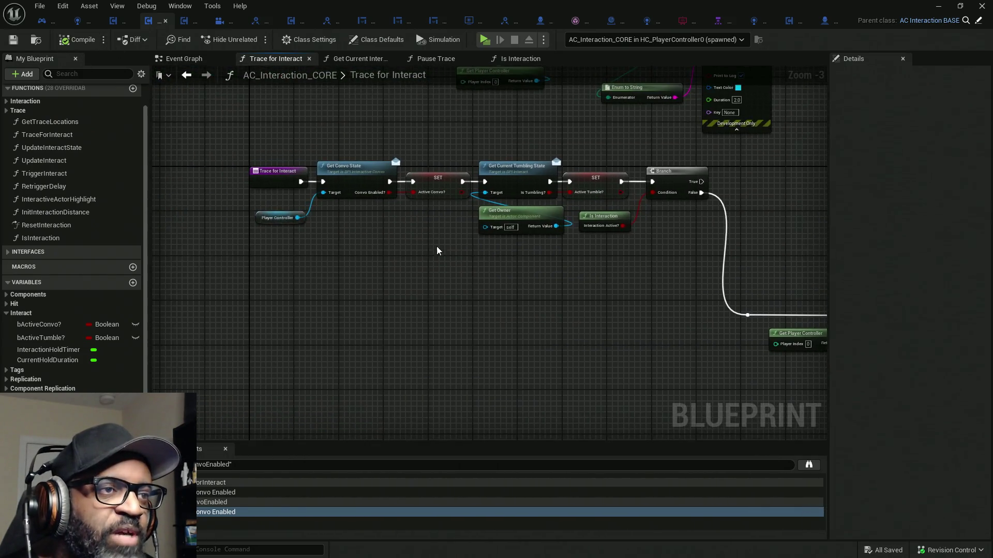
pyautogui.moveTo(551, 256); pyautogui.dragTo(311, 207)
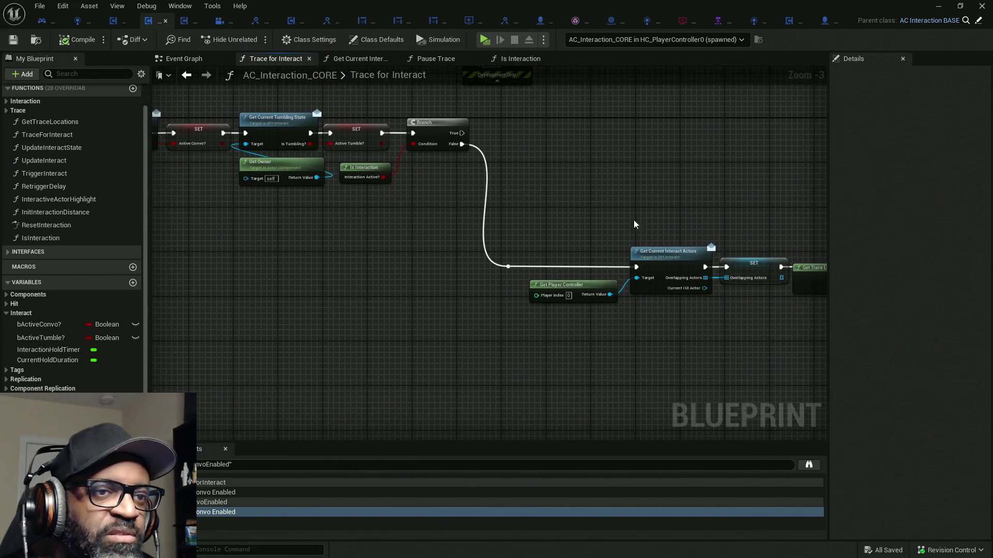
pyautogui.moveTo(585, 202)
pyautogui.mouseDown()
pyautogui.moveTo(492, 192)
pyautogui.moveTo(679, 332)
pyautogui.moveTo(616, 296)
pyautogui.moveTo(499, 192)
pyautogui.moveTo(657, 330)
pyautogui.mouseUp()
pyautogui.moveTo(658, 330); pyautogui.dragTo(397, 280)
# - Rewire Update Interact State's execution input so it comes directly from Disable Hit Recheck
pyautogui.moveTo(610, 183); pyautogui.dragTo(358, 178)
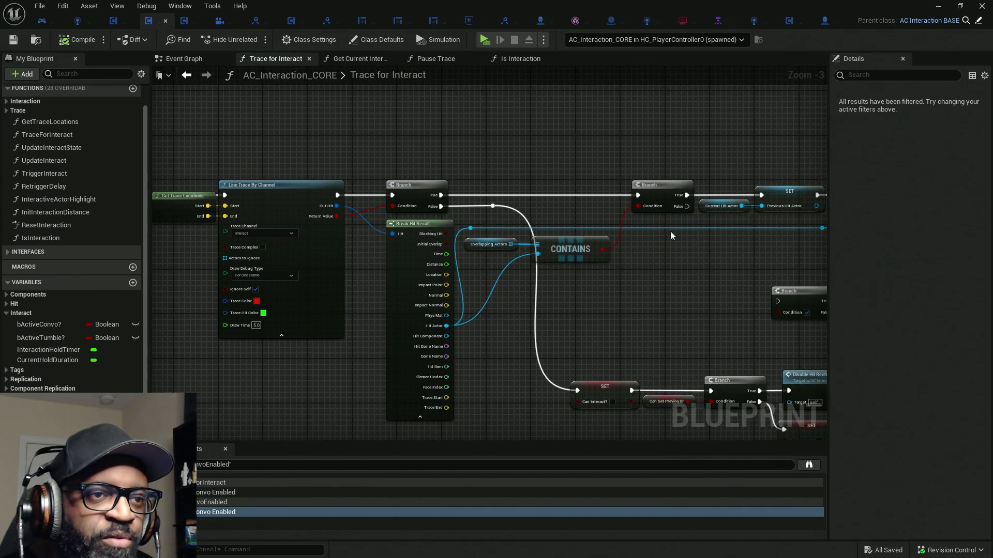
pyautogui.moveTo(704, 254); pyautogui.dragTo(510, 228)
pyautogui.moveTo(526, 182); pyautogui.dragTo(382, 163)
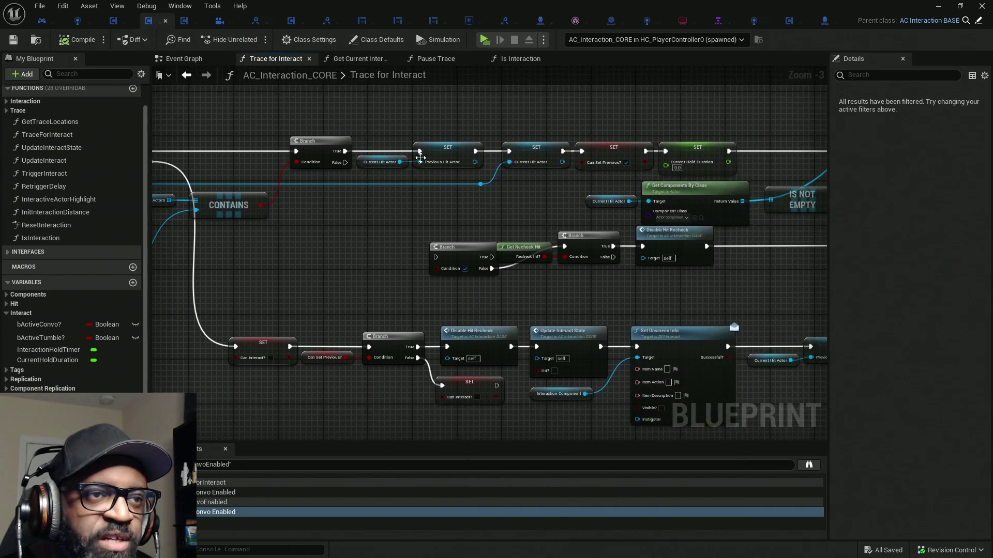
pyautogui.moveTo(595, 284); pyautogui.dragTo(413, 287)
pyautogui.moveTo(579, 259); pyautogui.dragTo(362, 261)
pyautogui.moveTo(617, 222); pyautogui.dragTo(462, 284)
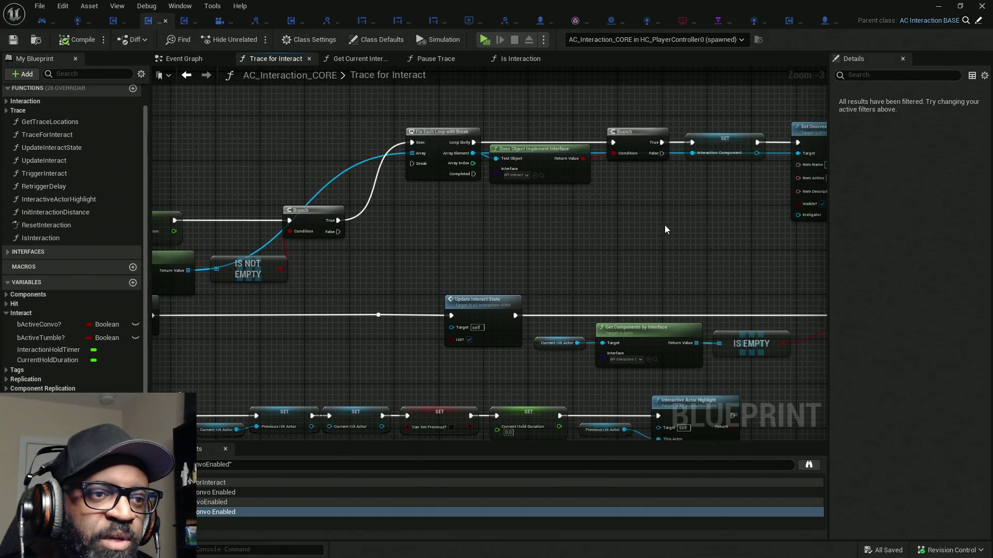
pyautogui.moveTo(191, 347); pyautogui.dragTo(499, 320)
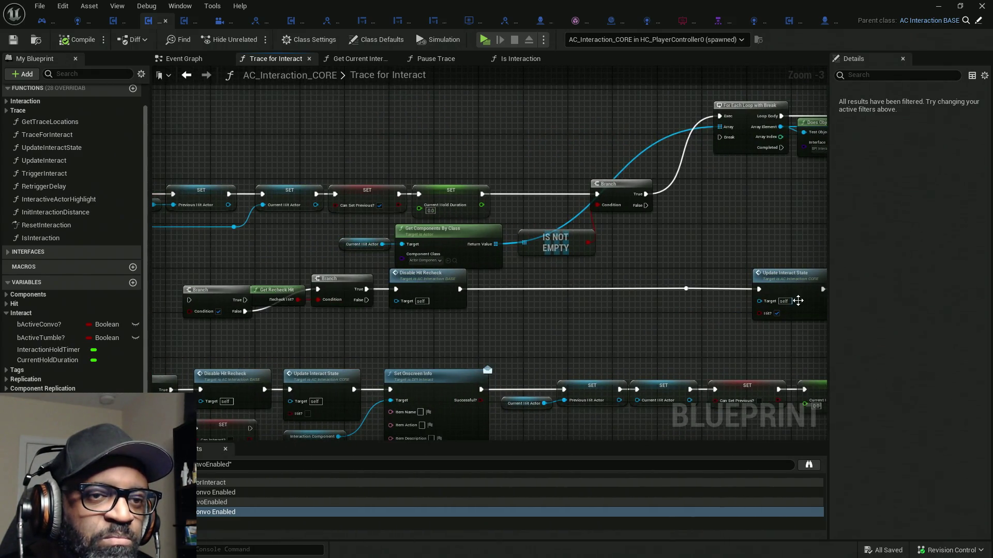
pyautogui.moveTo(759, 289); pyautogui.dragTo(459, 289)
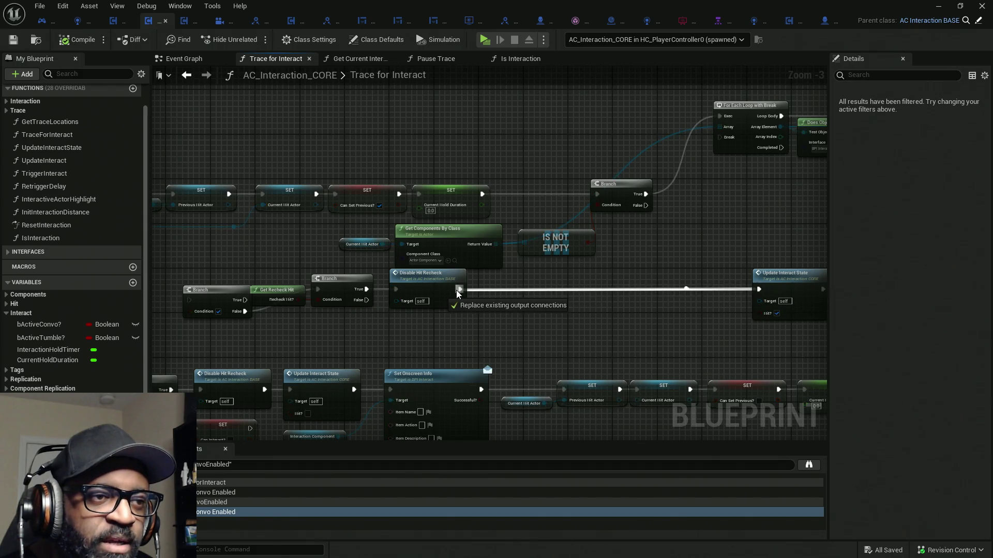
pyautogui.click(686, 289)
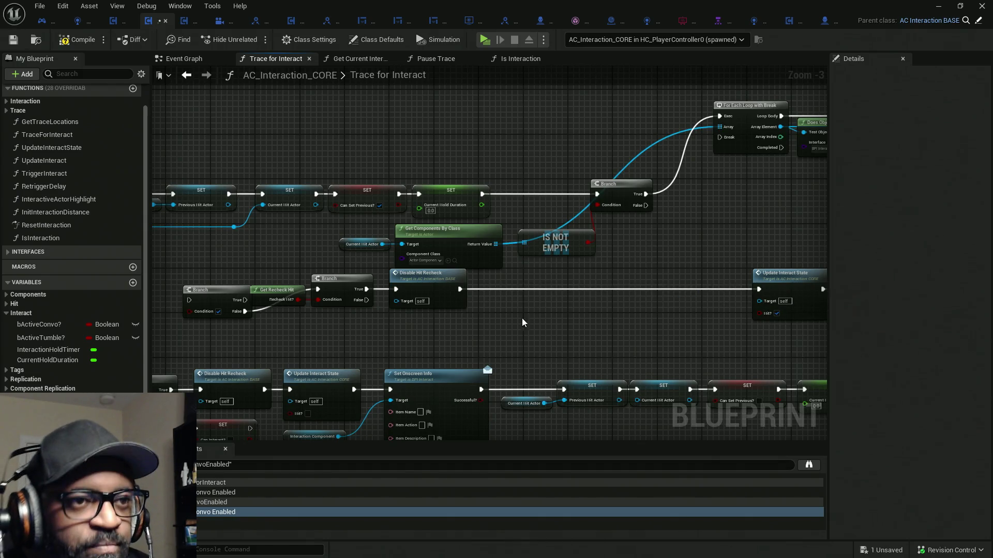
# - Box-select the nodes from Trace for Interact to Branch and compile the blueprint
pyautogui.scroll(-5, 324, 284)
pyautogui.scroll(6, 498, 273)
pyautogui.moveTo(430, 242); pyautogui.dragTo(626, 365)
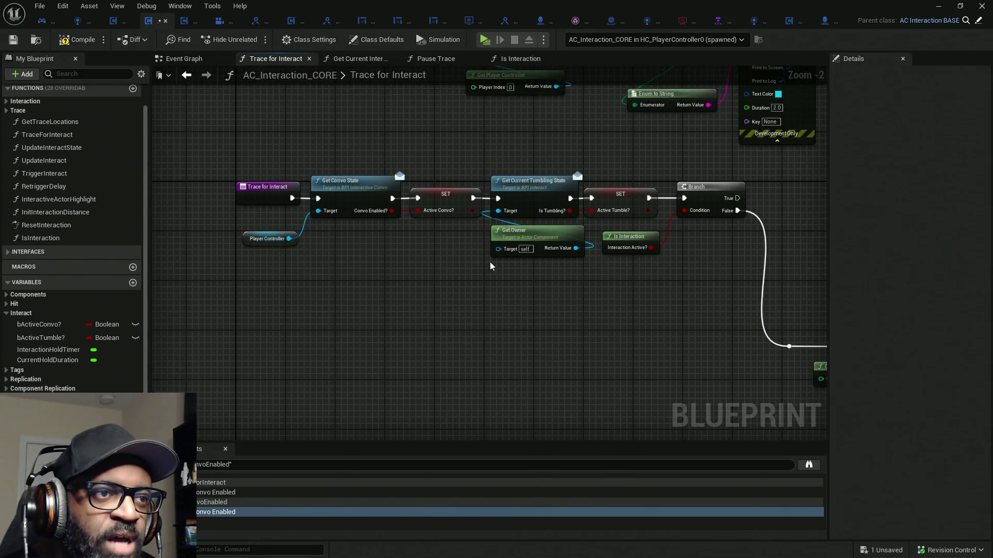
pyautogui.moveTo(642, 300); pyautogui.dragTo(295, 186)
pyautogui.scroll(-8, 396, 230)
pyautogui.scroll(2, 319, 228)
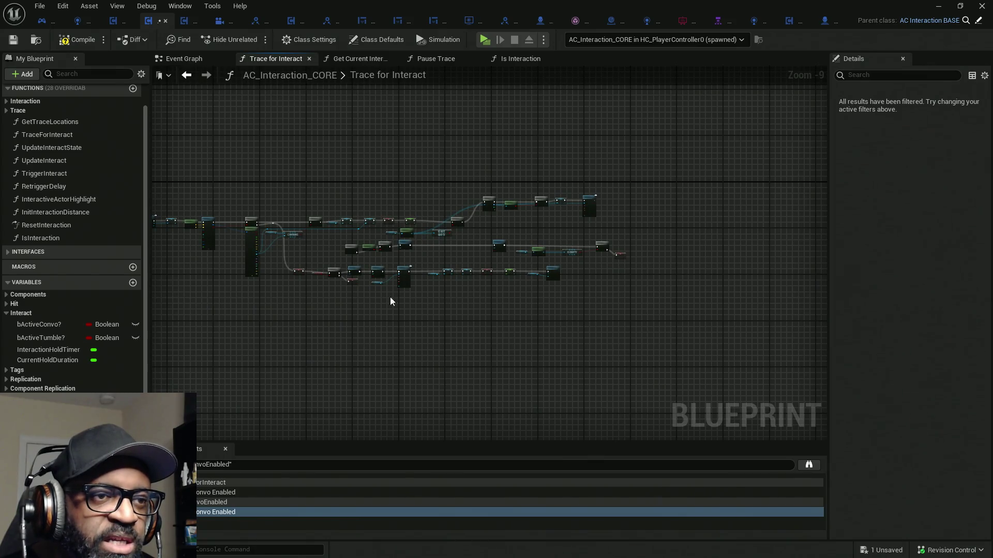
pyautogui.scroll(2, 543, 260)
pyautogui.scroll(-2, 621, 231)
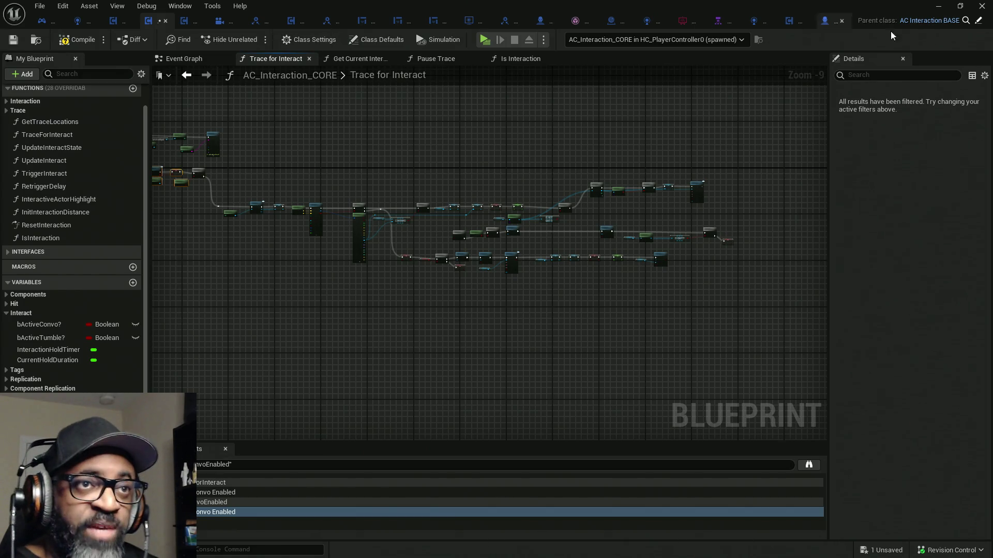
pyautogui.click(76, 40)
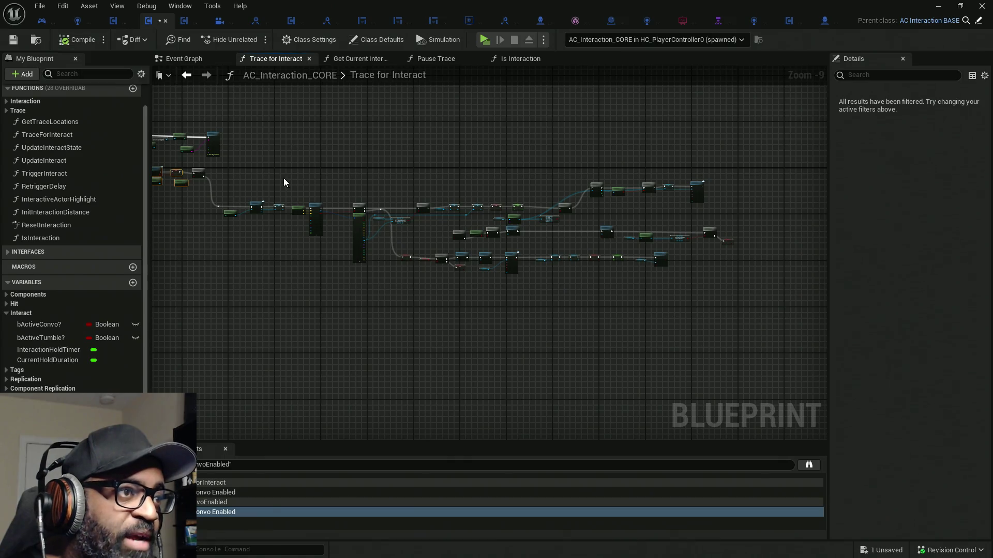
# - Select the Get Convo State, SET Active Convo, tumbling-state and Is Interaction nodes
pyautogui.scroll(10, 614, 181)
pyautogui.moveTo(355, 100)
pyautogui.mouseDown()
pyautogui.moveTo(470, 379)
pyautogui.moveTo(414, 368)
pyautogui.moveTo(413, 308)
pyautogui.mouseUp()
pyautogui.moveTo(365, 125)
pyautogui.mouseDown()
pyautogui.moveTo(503, 332)
pyautogui.moveTo(284, 347)
pyautogui.mouseUp()
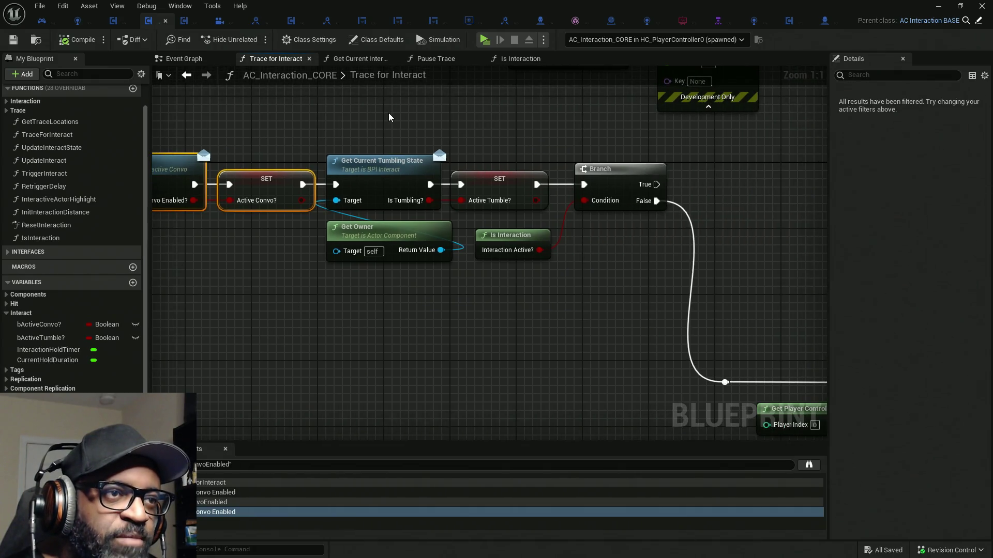
pyautogui.moveTo(369, 101); pyautogui.dragTo(530, 309)
pyautogui.scroll(-5, 609, 280)
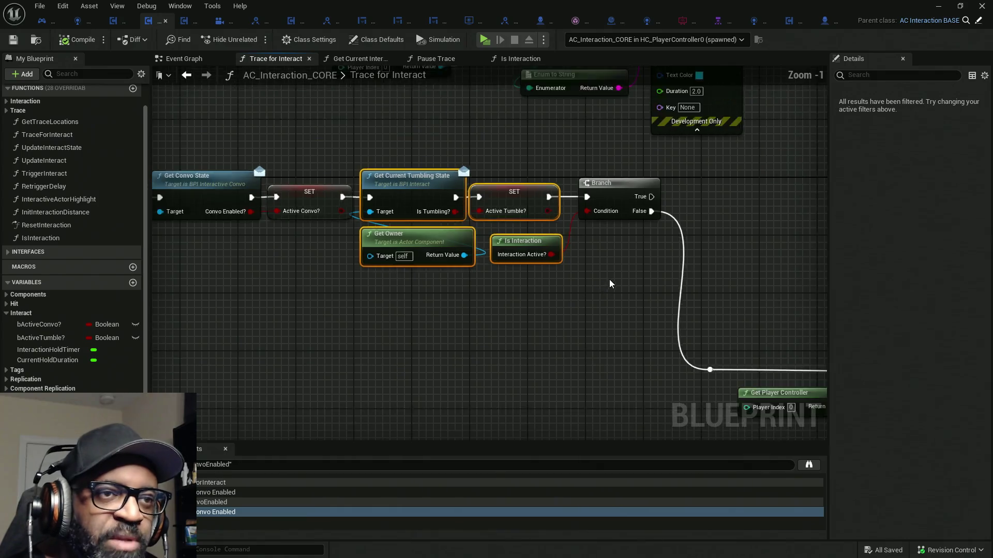
pyautogui.scroll(3, 368, 234)
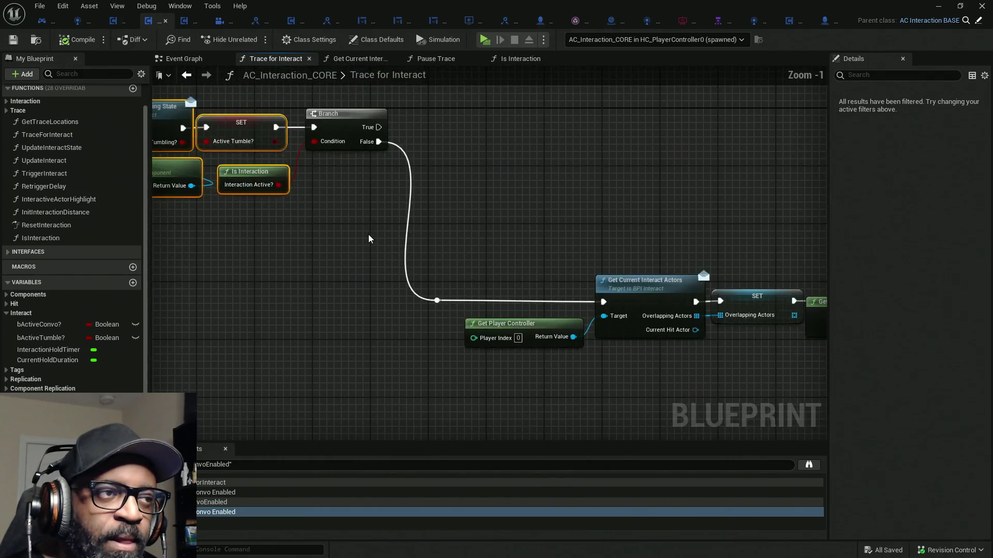
pyautogui.scroll(-4, 261, 241)
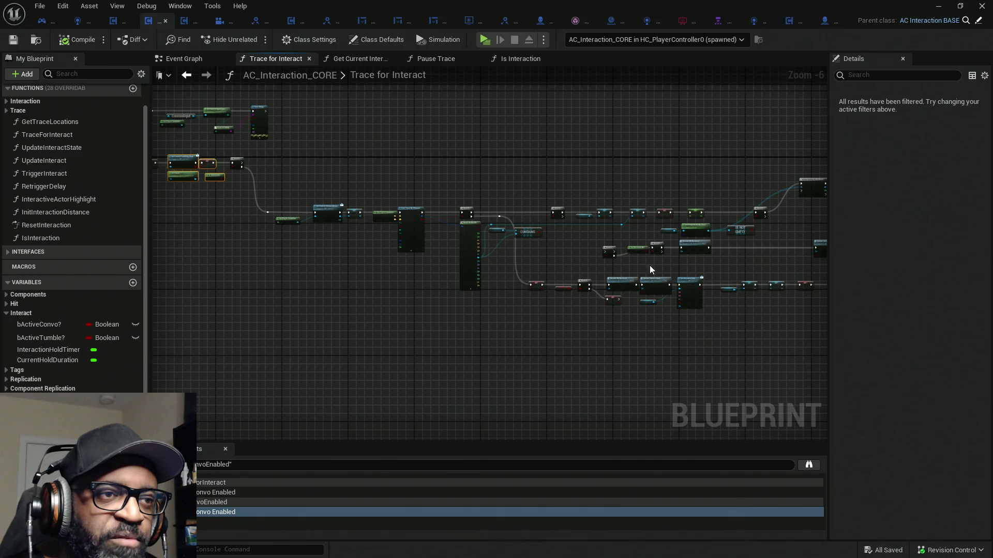
pyautogui.scroll(1, 707, 271)
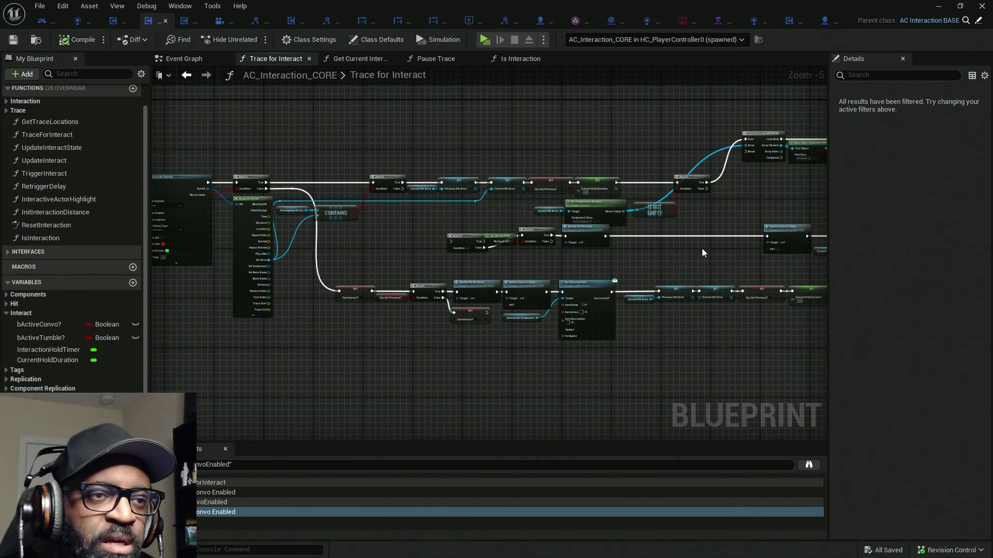
# - Move the recheck Branch and Disable Hit Recheck nodes about 270 px right
pyautogui.moveTo(703, 249); pyautogui.dragTo(493, 243)
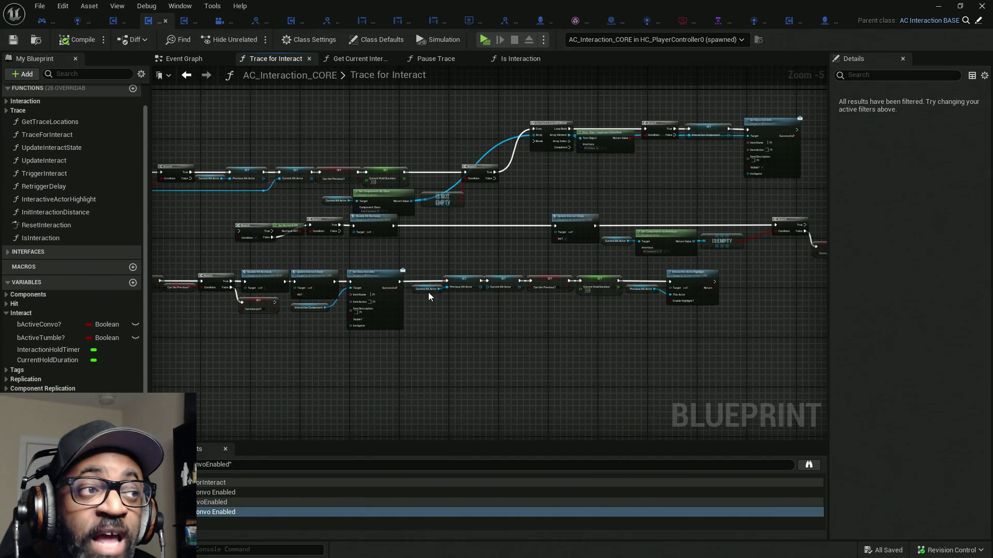
pyautogui.moveTo(343, 263)
pyautogui.mouseDown()
pyautogui.moveTo(605, 272)
pyautogui.moveTo(439, 268)
pyautogui.moveTo(508, 240)
pyautogui.mouseUp()
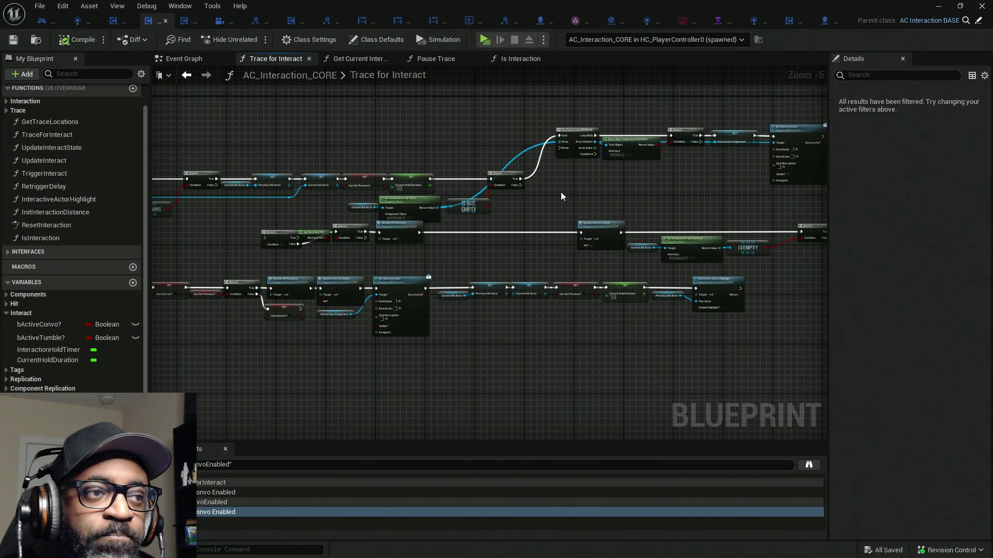
pyautogui.scroll(3, 346, 254)
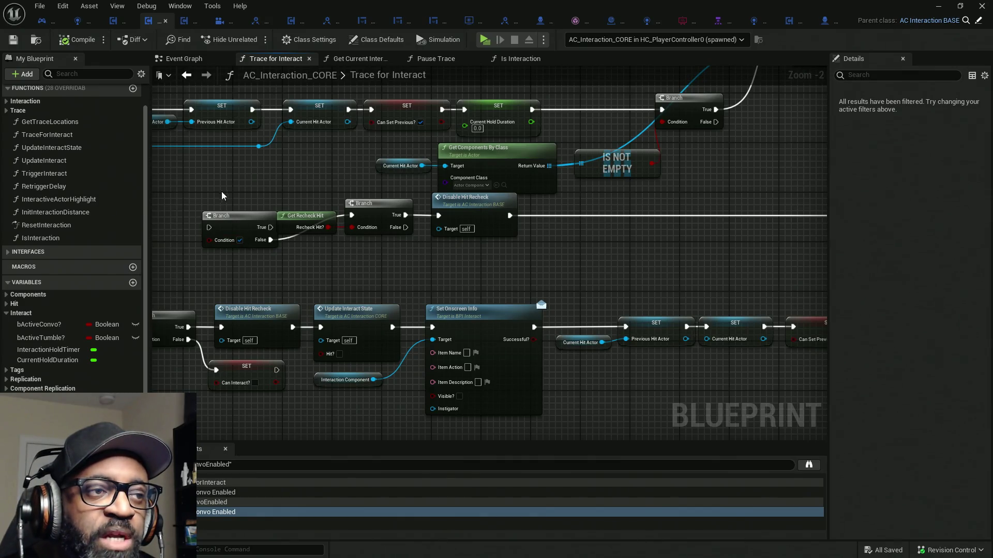
pyautogui.moveTo(521, 260); pyautogui.dragTo(294, 262)
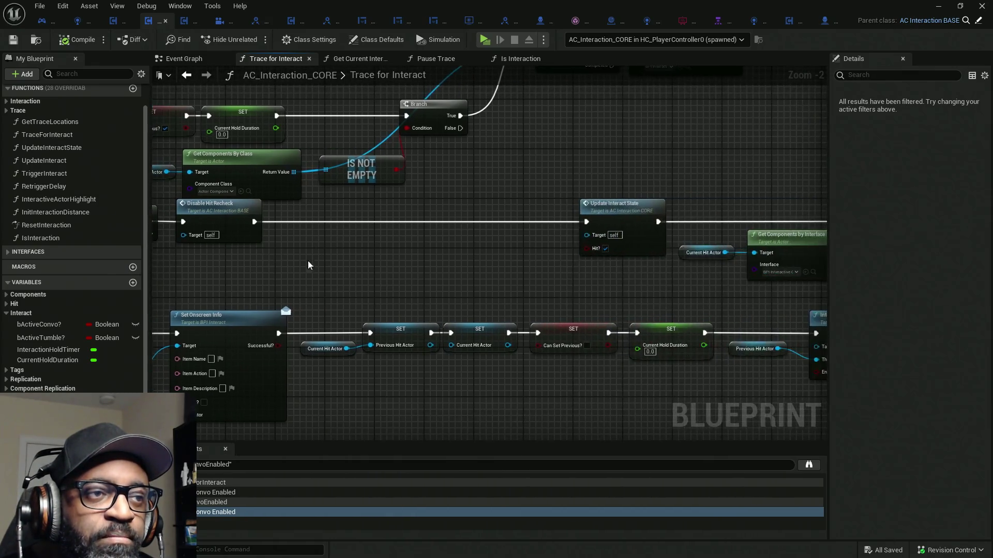
pyautogui.scroll(-3, 464, 261)
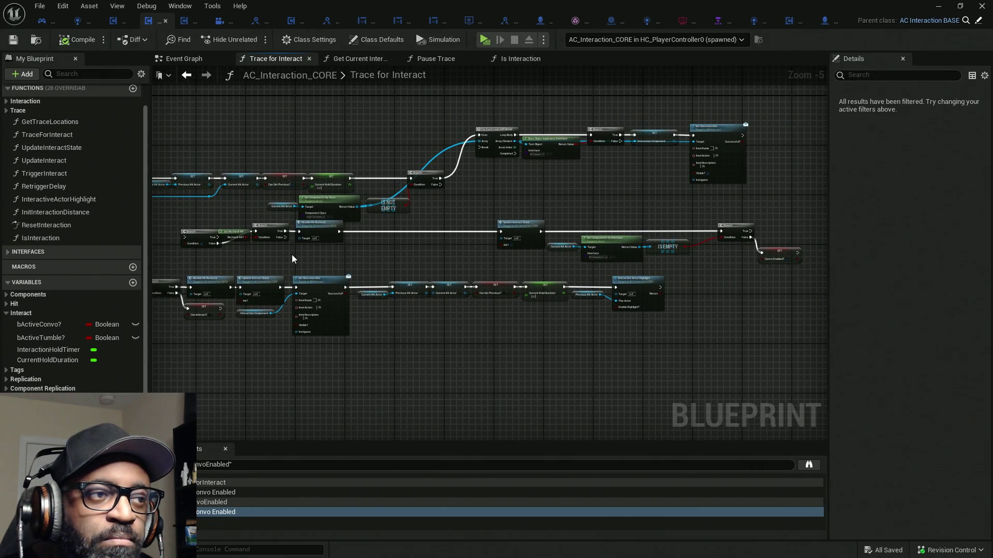
pyautogui.moveTo(216, 249)
pyautogui.mouseDown()
pyautogui.moveTo(344, 220)
pyautogui.moveTo(476, 234)
pyautogui.mouseUp()
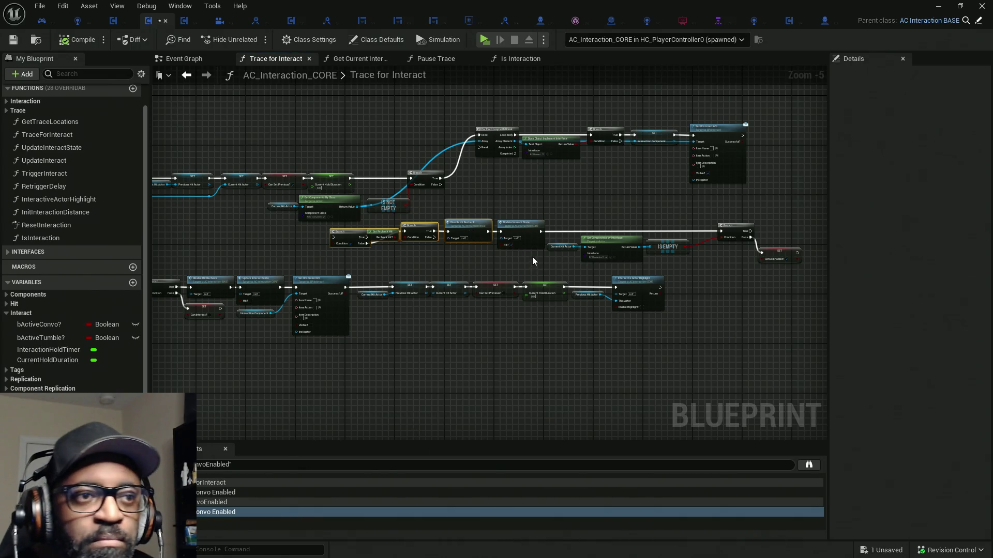
# - Box-select the whole recheck row of nodes
pyautogui.scroll(1, 527, 259)
pyautogui.scroll(-2, 543, 259)
pyautogui.scroll(1, 564, 261)
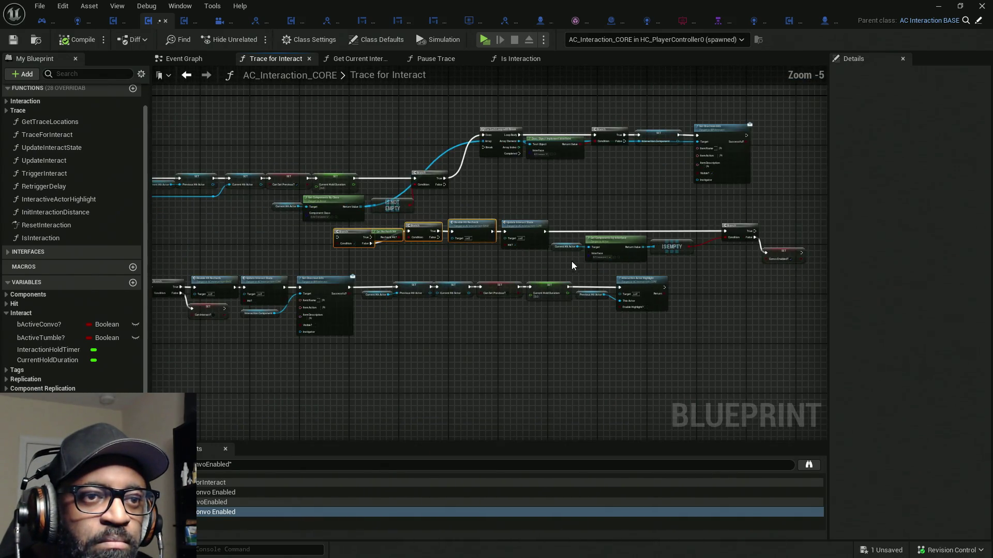
pyautogui.moveTo(799, 229)
pyautogui.mouseDown()
pyautogui.moveTo(488, 259)
pyautogui.moveTo(315, 220)
pyautogui.mouseUp()
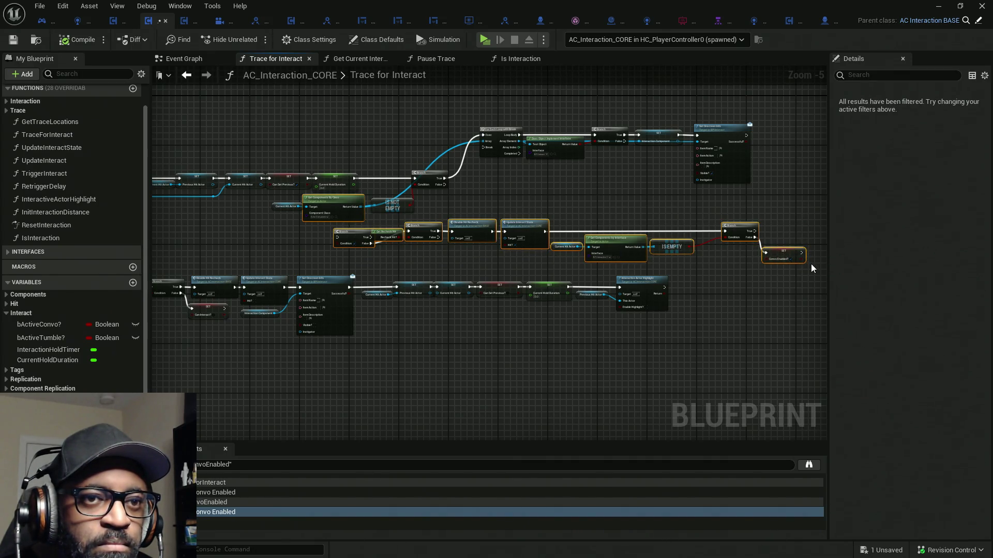
pyautogui.moveTo(585, 250)
pyautogui.mouseDown()
pyautogui.moveTo(355, 231)
pyautogui.moveTo(535, 228)
pyautogui.mouseUp()
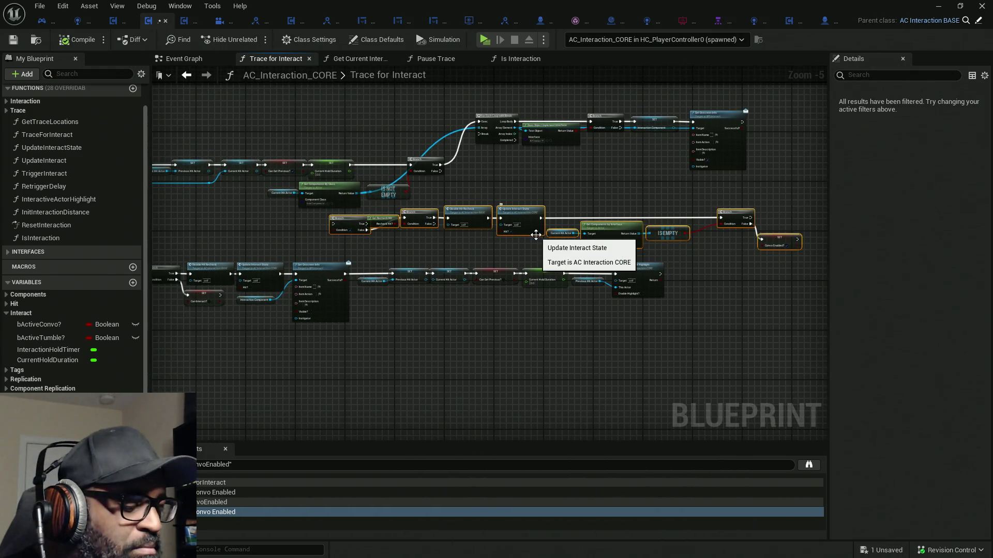
# - Wrap the selected Branch-to-SET Convo Enabled chain in a comment box
pyautogui.press('c')
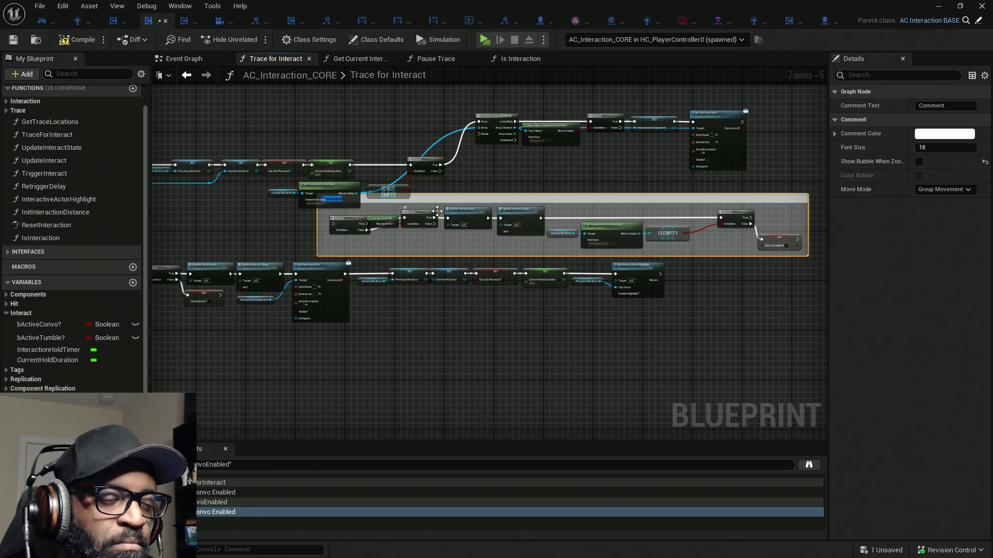
pyautogui.moveTo(434, 233)
pyautogui.mouseDown()
pyautogui.moveTo(573, 253)
pyautogui.moveTo(582, 266)
pyautogui.mouseUp()
pyautogui.scroll(-2, 583, 266)
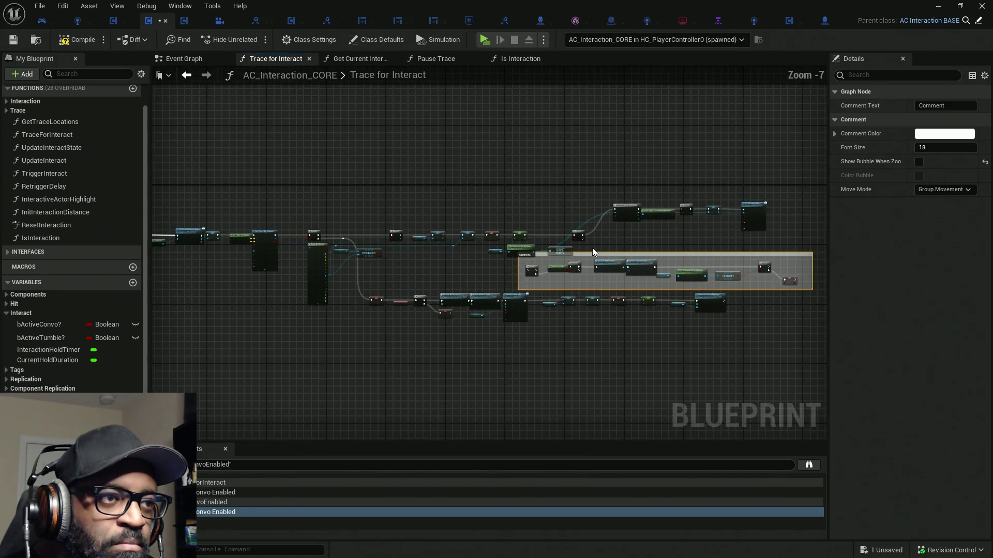
pyautogui.moveTo(688, 195)
pyautogui.mouseDown()
pyautogui.moveTo(513, 240)
pyautogui.moveTo(393, 249)
pyautogui.mouseUp()
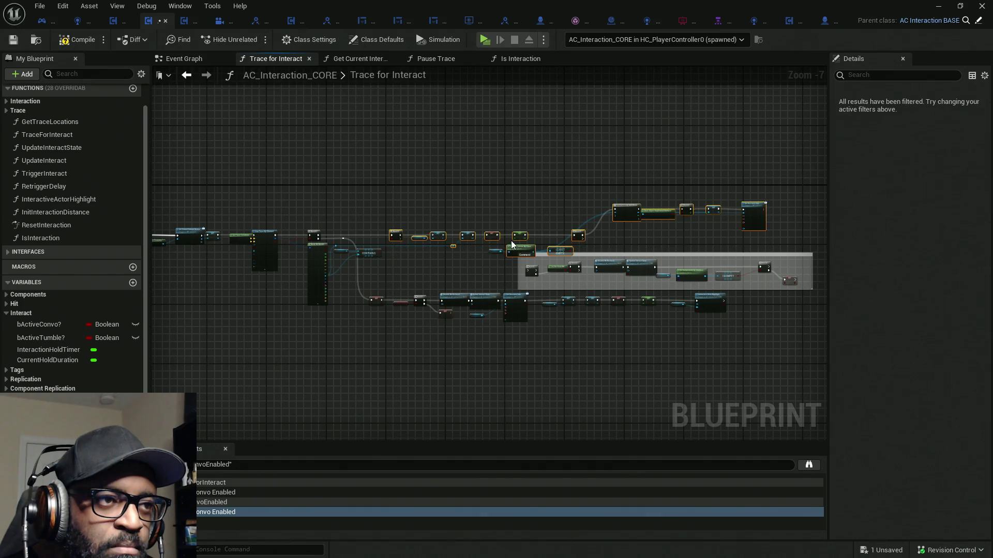
pyautogui.scroll(4, 503, 241)
pyautogui.moveTo(564, 286); pyautogui.dragTo(498, 298)
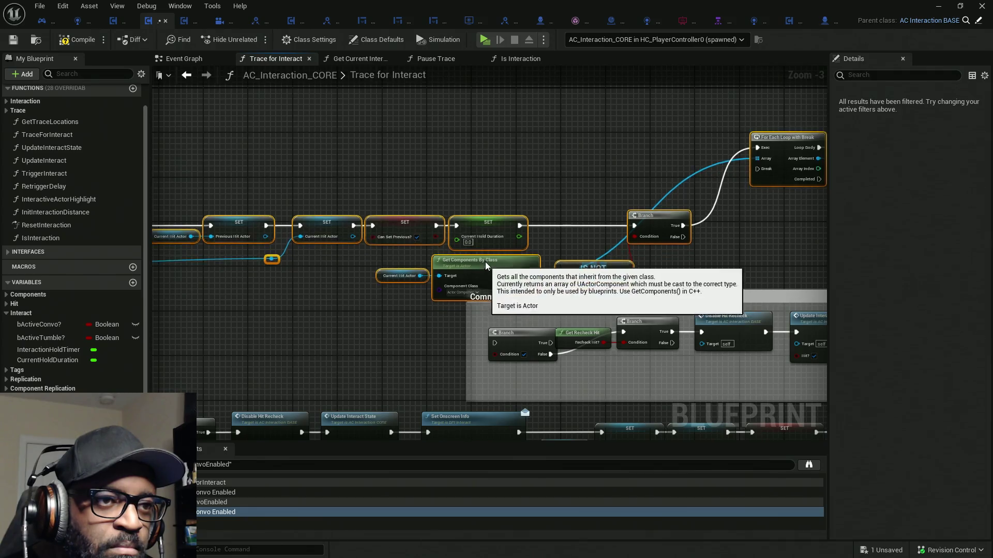
pyautogui.scroll(-4, 420, 285)
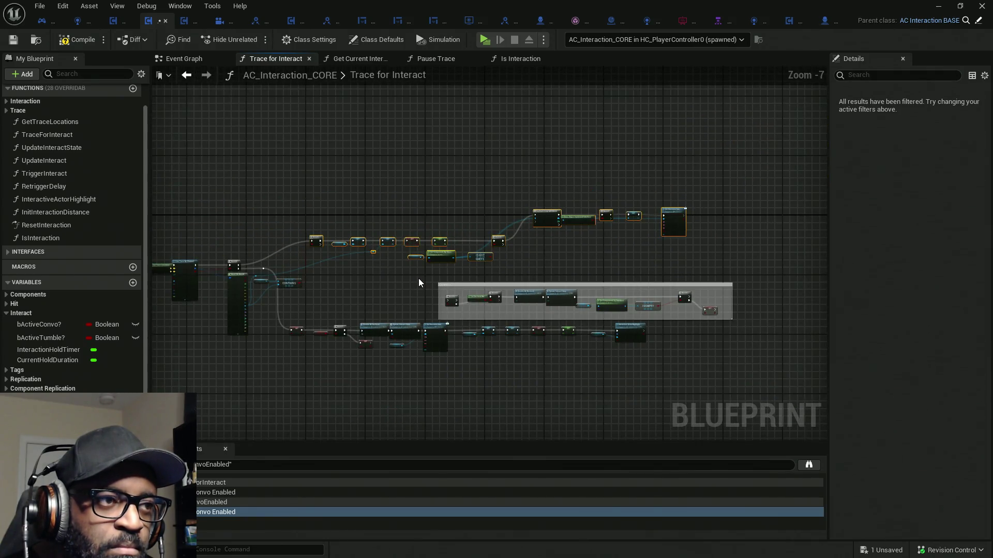
pyautogui.scroll(2, 417, 279)
# - Nudge the comment box slightly up, compile the blueprint, and select the comment
pyautogui.moveTo(603, 292); pyautogui.dragTo(447, 235)
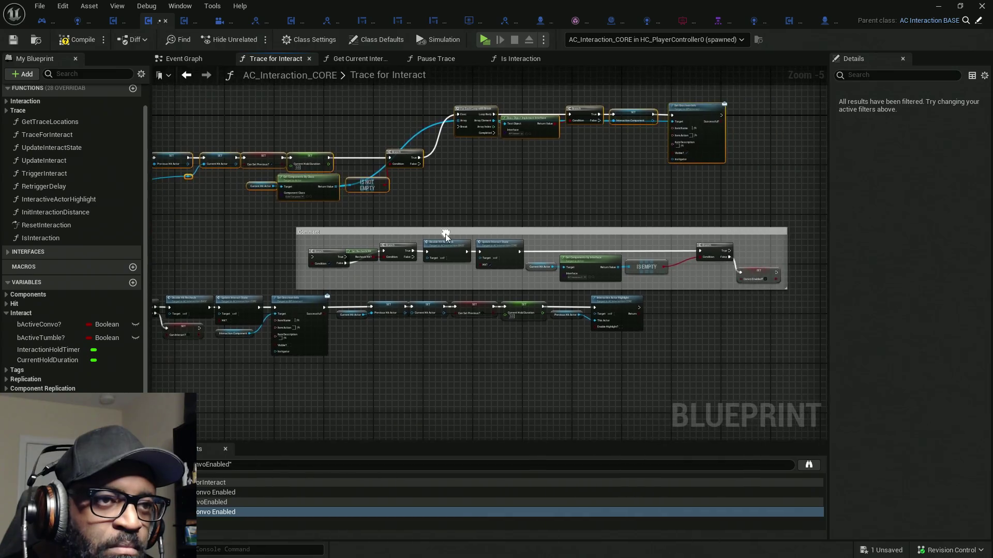
pyautogui.moveTo(556, 232); pyautogui.dragTo(557, 212)
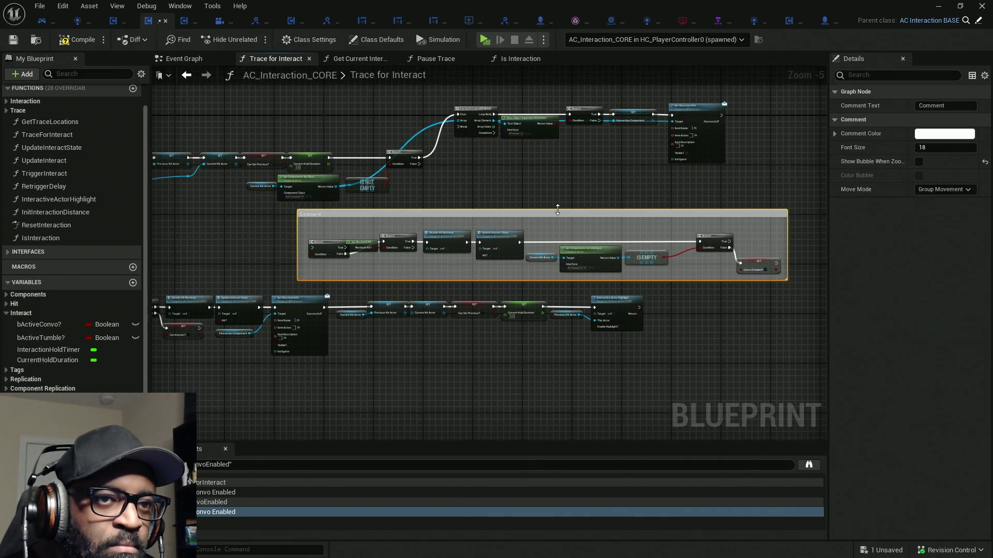
pyautogui.moveTo(327, 229)
pyautogui.mouseDown()
pyautogui.moveTo(752, 270)
pyautogui.moveTo(756, 256)
pyautogui.moveTo(708, 291)
pyautogui.moveTo(570, 259)
pyautogui.mouseUp()
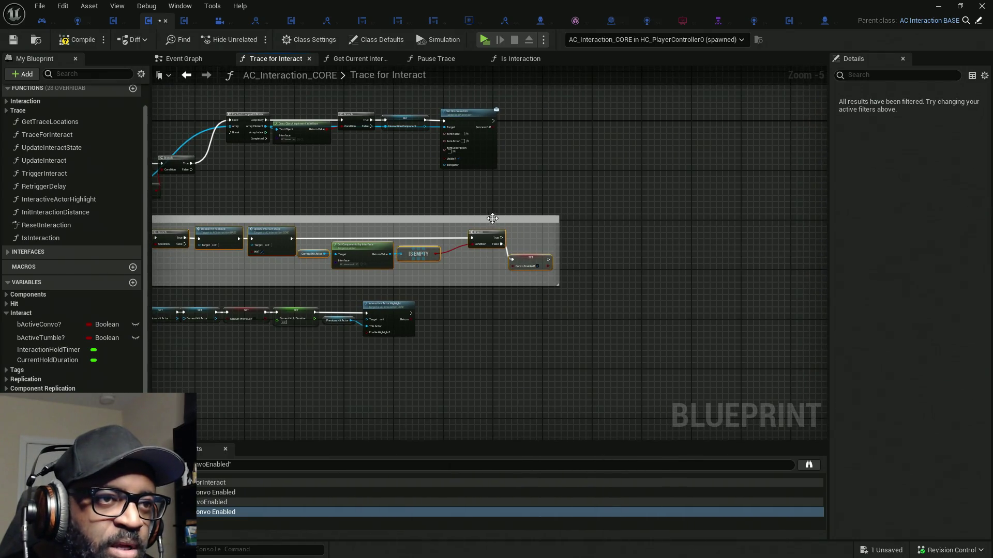
pyautogui.moveTo(404, 234); pyautogui.dragTo(630, 221)
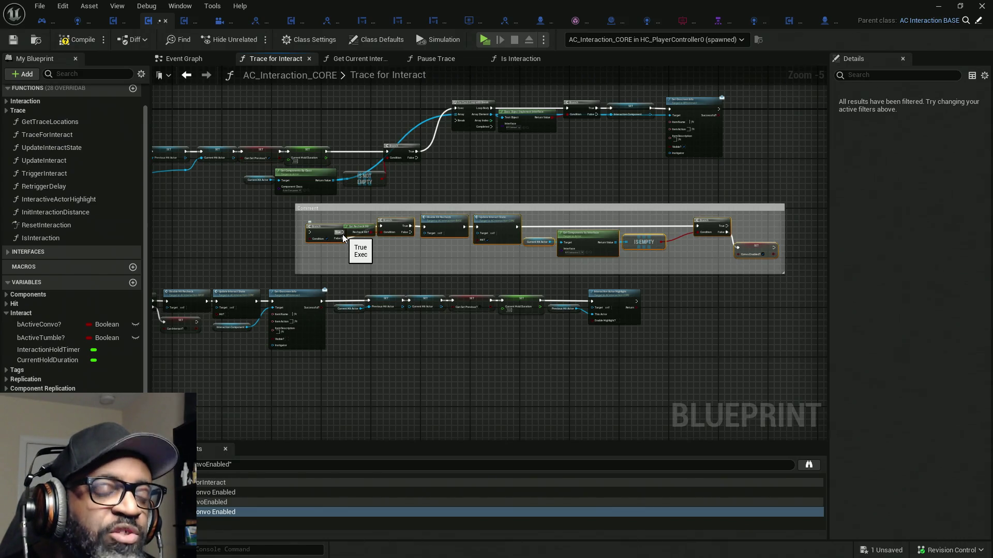
pyautogui.click(77, 40)
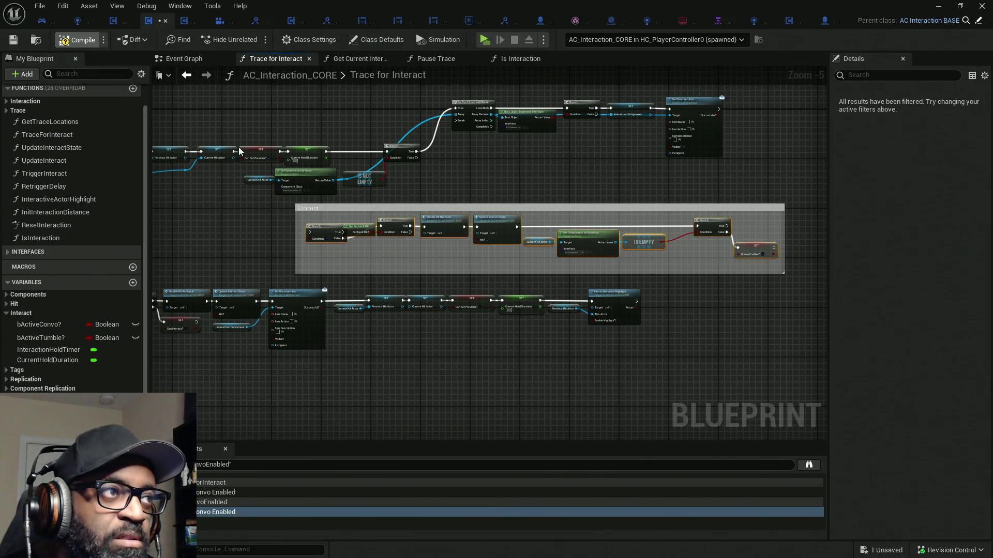
pyautogui.scroll(1, 388, 252)
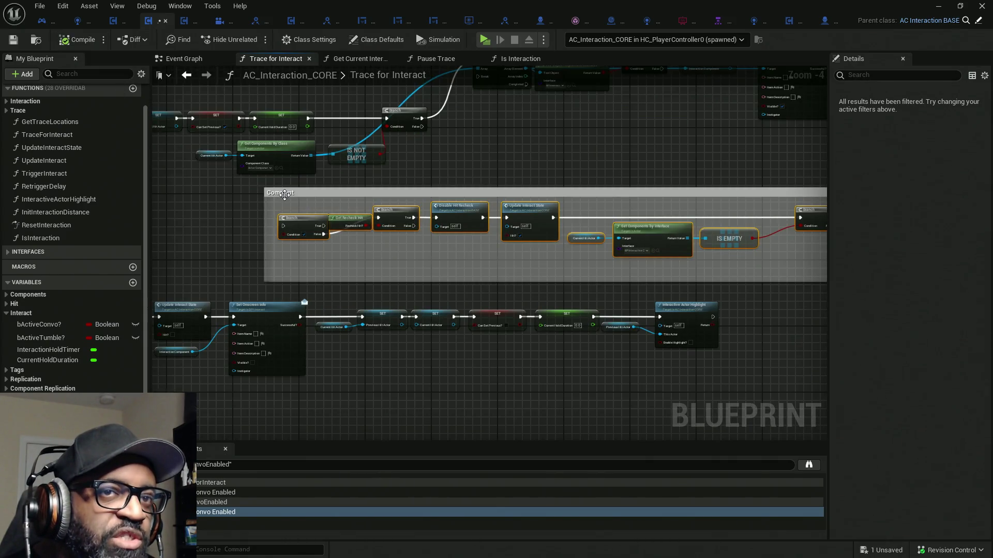
pyautogui.click(343, 192)
# - Put the cursor in the comment's Comment Text field in Details, highlighting the default 'Comment'
pyautogui.click(954, 105)
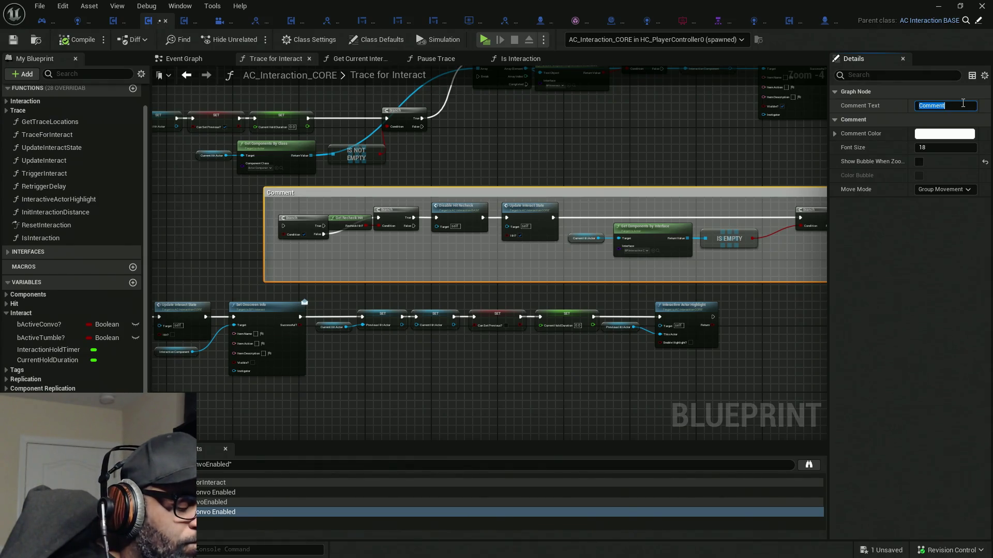
# - Title the comment 'Keep this logic?' and set its colour to red
pyautogui.write('Keep this log')
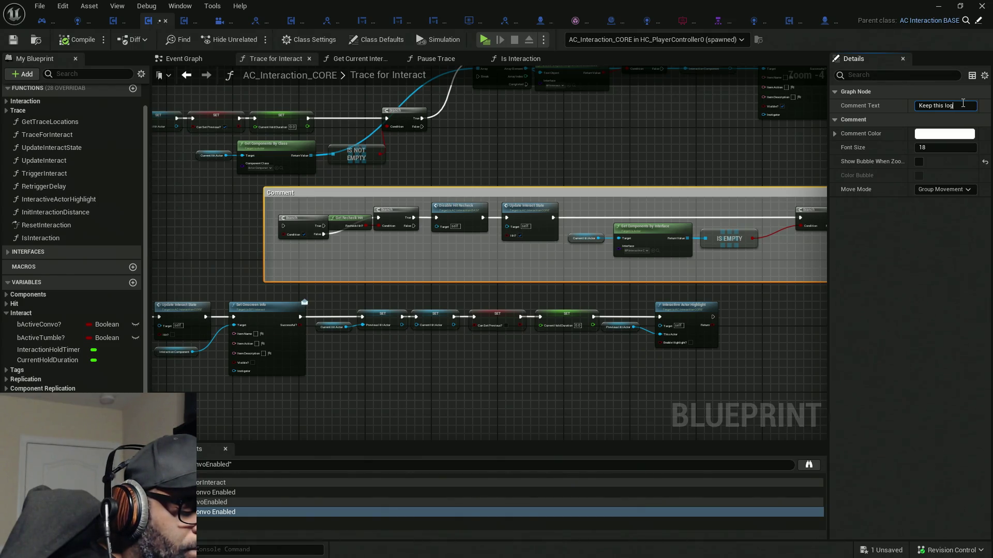
pyautogui.press('Return')
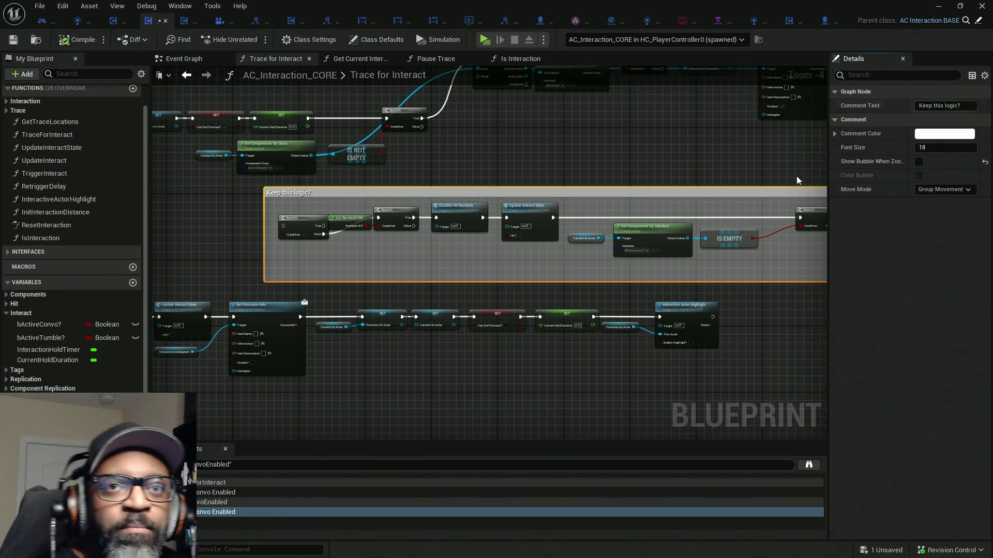
pyautogui.click(971, 133)
pyautogui.click(867, 201)
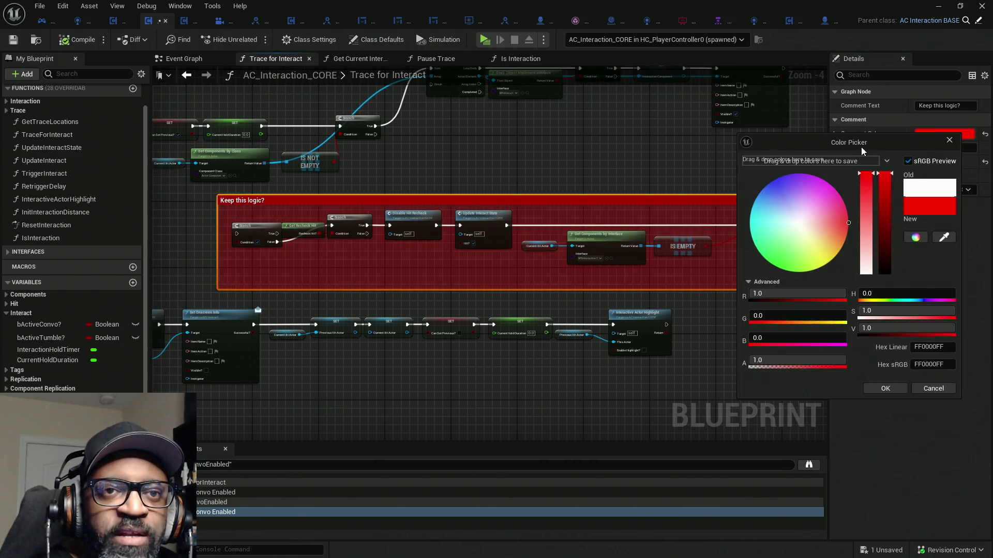
pyautogui.click(885, 388)
# - Toggle the comment's Show Bubble When Zoomed option, then launch the game with Play
pyautogui.click(616, 179)
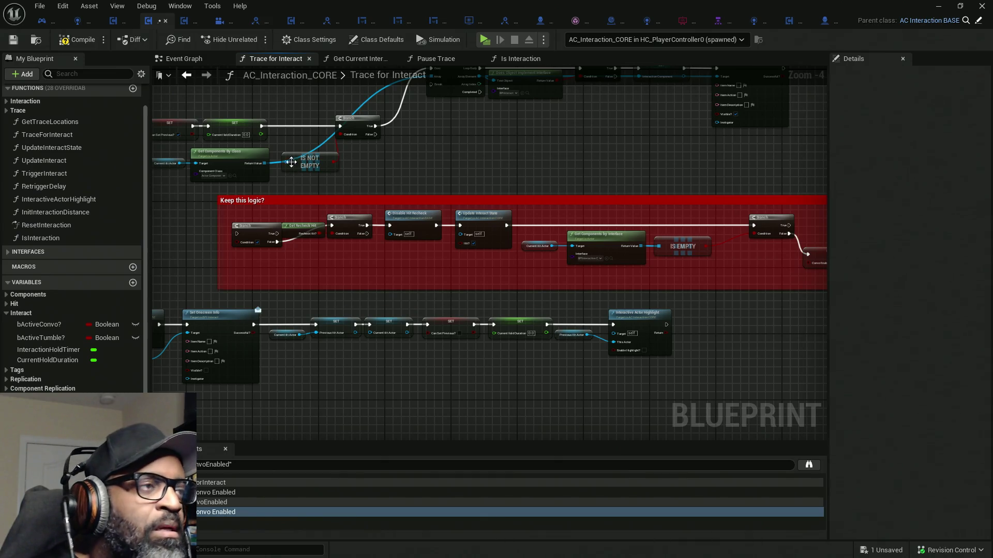
pyautogui.click(372, 200)
pyautogui.click(919, 162)
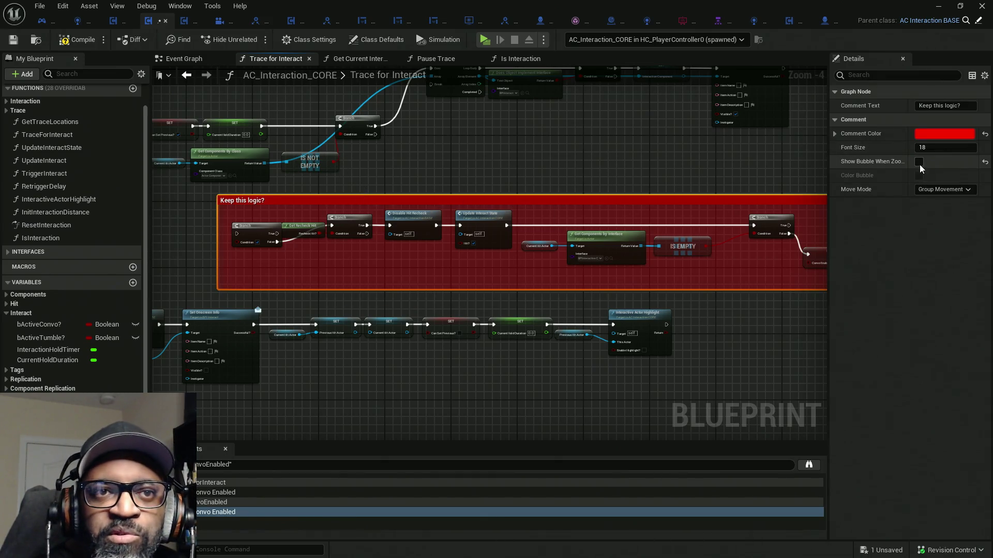
pyautogui.click(919, 162)
pyautogui.scroll(-1, 373, 190)
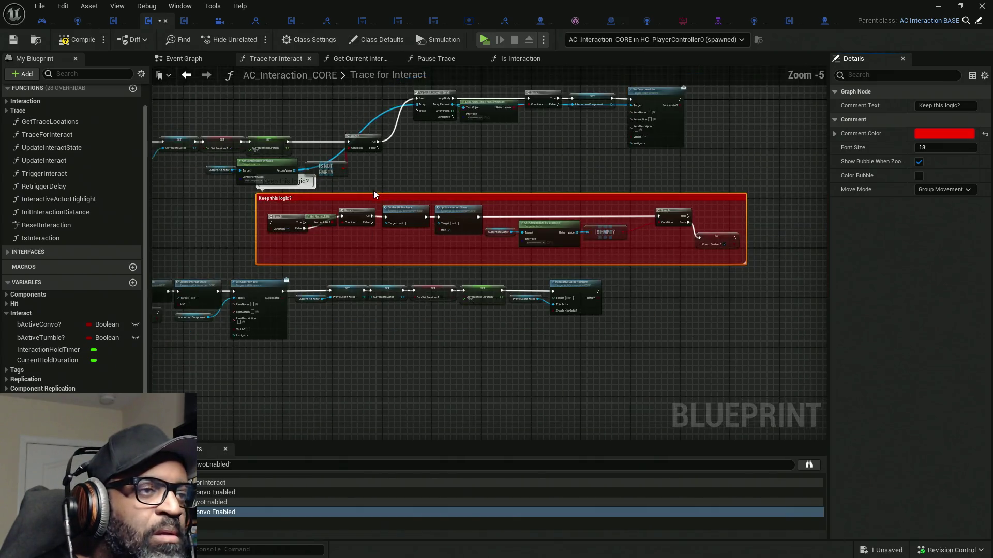
pyautogui.scroll(-3, 380, 187)
pyautogui.scroll(9, 380, 185)
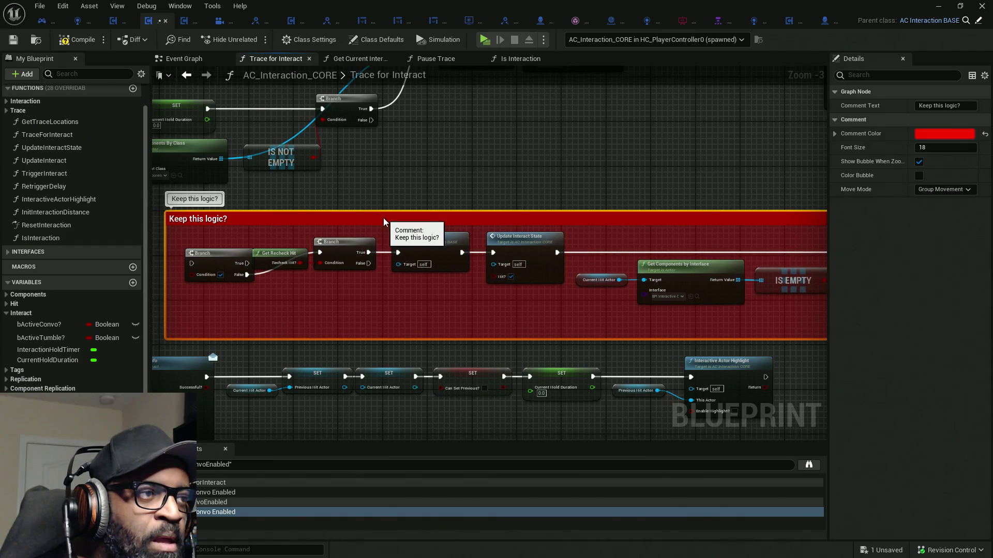
pyautogui.scroll(-8, 390, 194)
pyautogui.scroll(7, 392, 194)
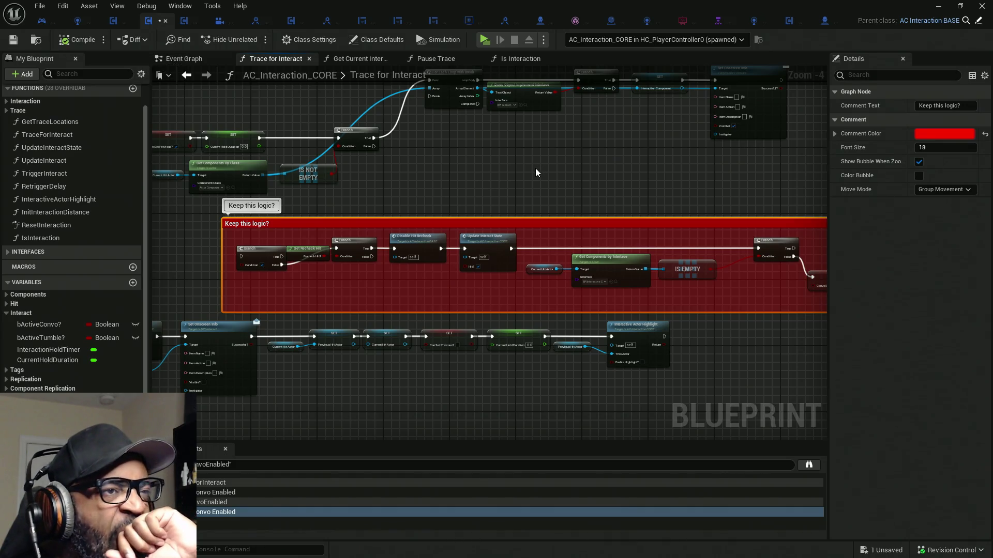
pyautogui.click(487, 43)
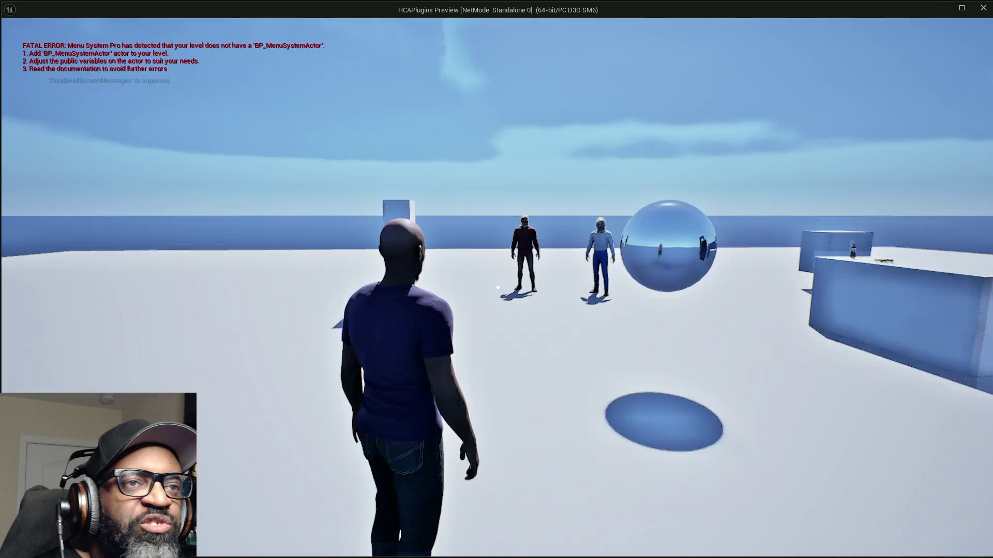
# - Walk past the NPCs to the bottle counter and toward the door, then return to AC_Interaction_CORE
pyautogui.press('w')
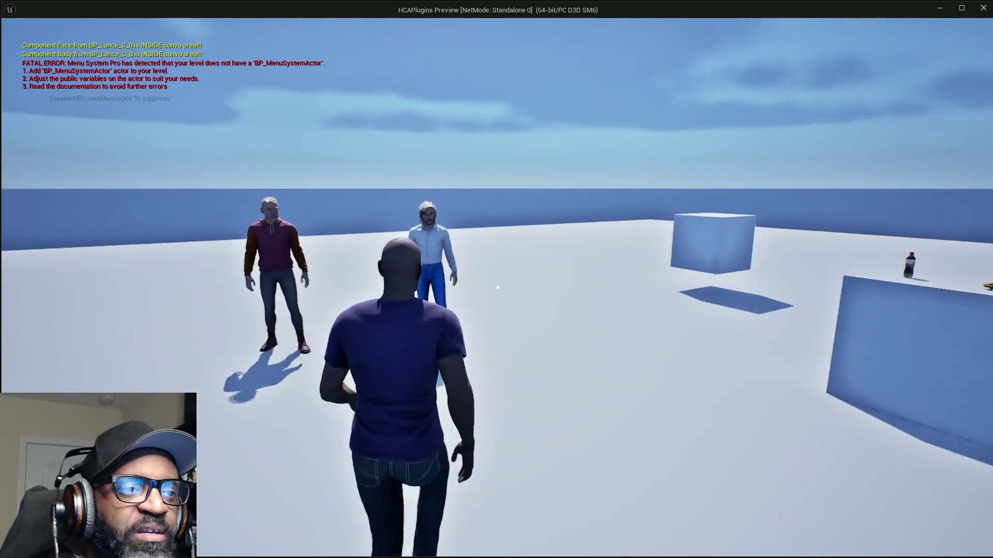
pyautogui.press('d')
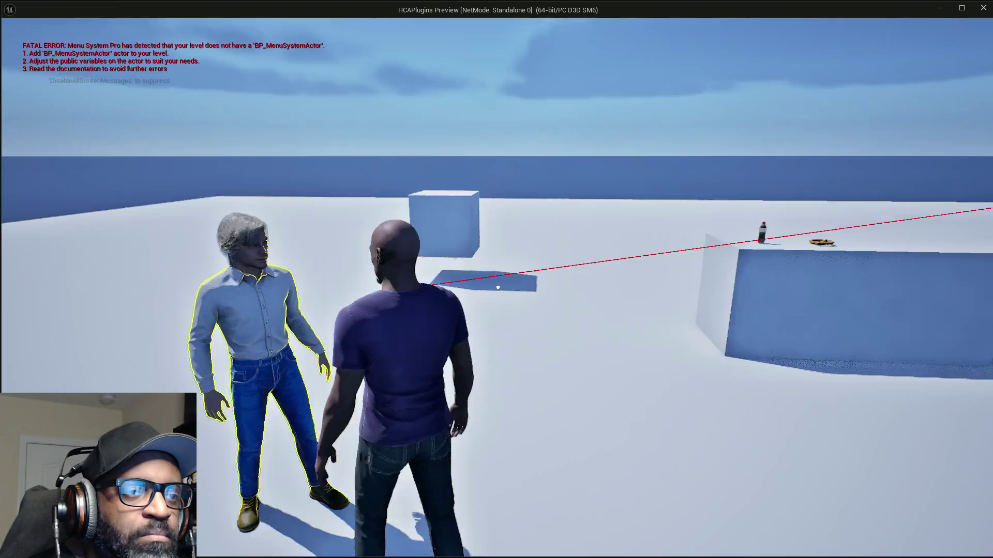
pyautogui.press('w')
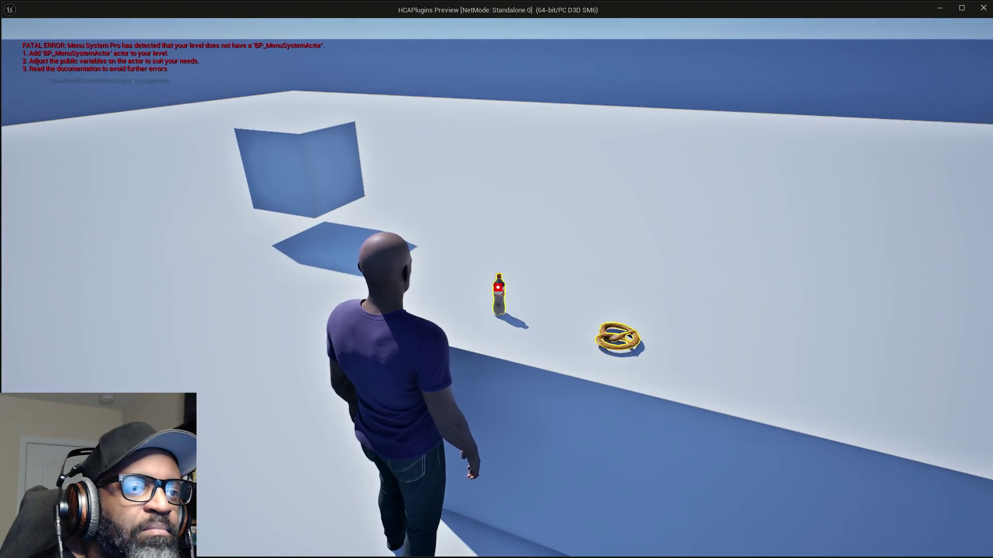
pyautogui.press('s')
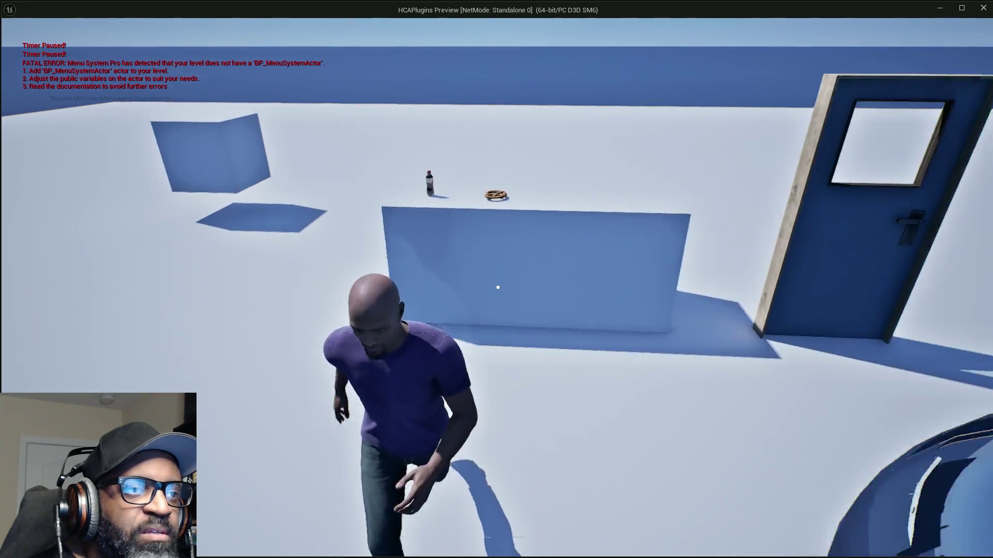
pyautogui.press('w')
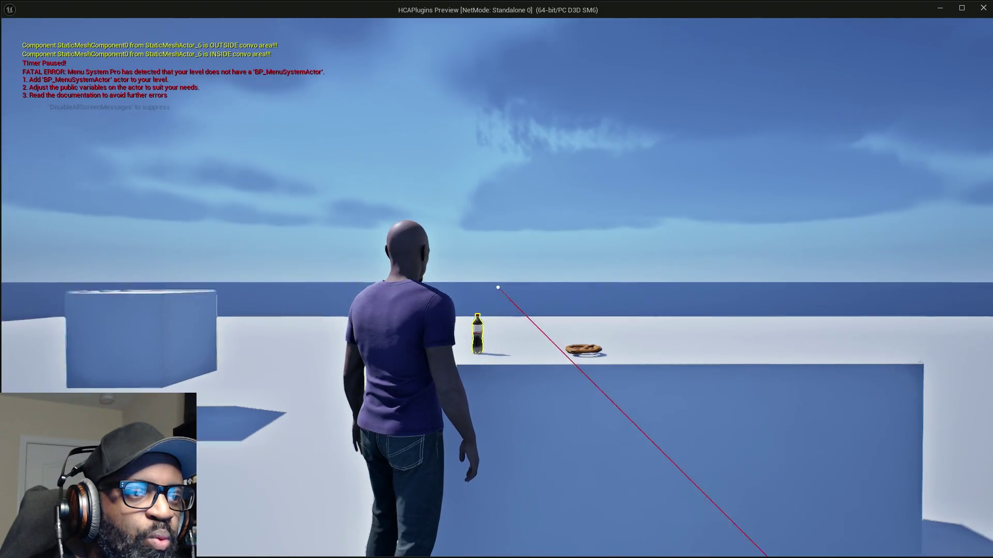
pyautogui.press('w')
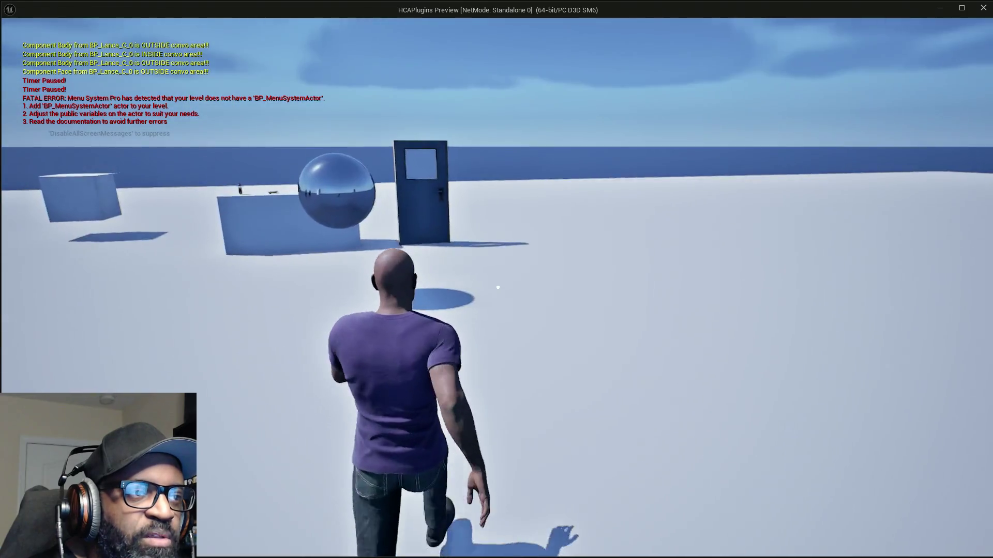
pyautogui.press('w')
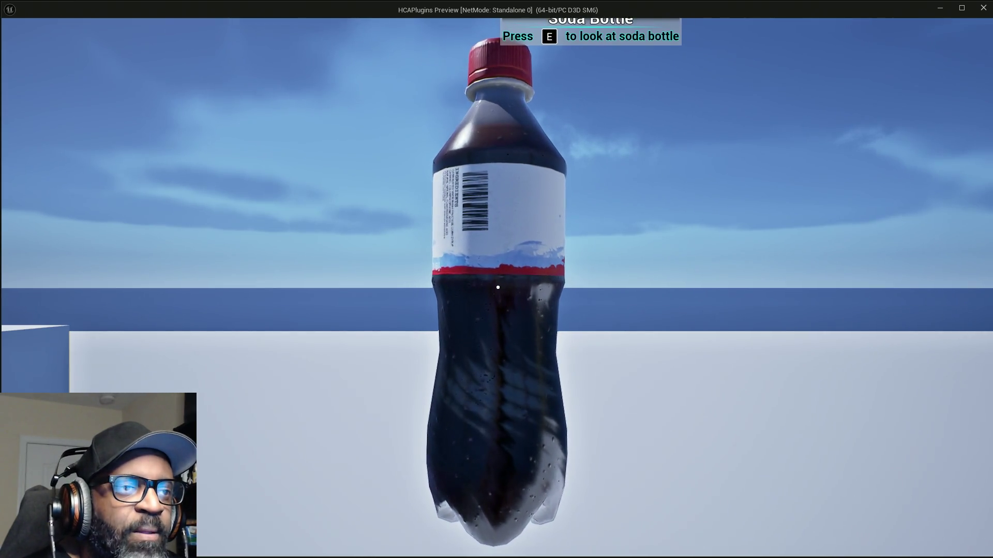
pyautogui.hotkey('alt', 'Tab')
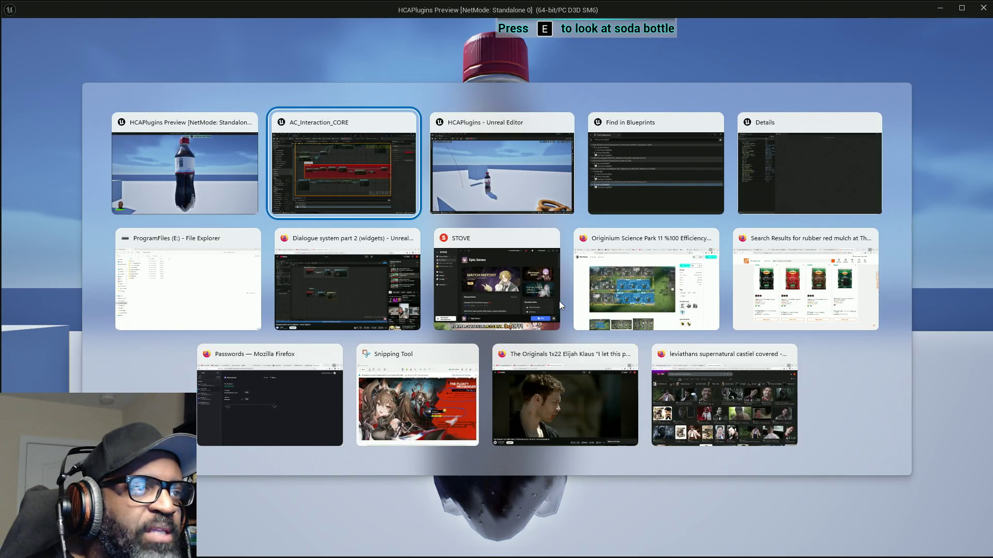
pyautogui.scroll(-3, 413, 155)
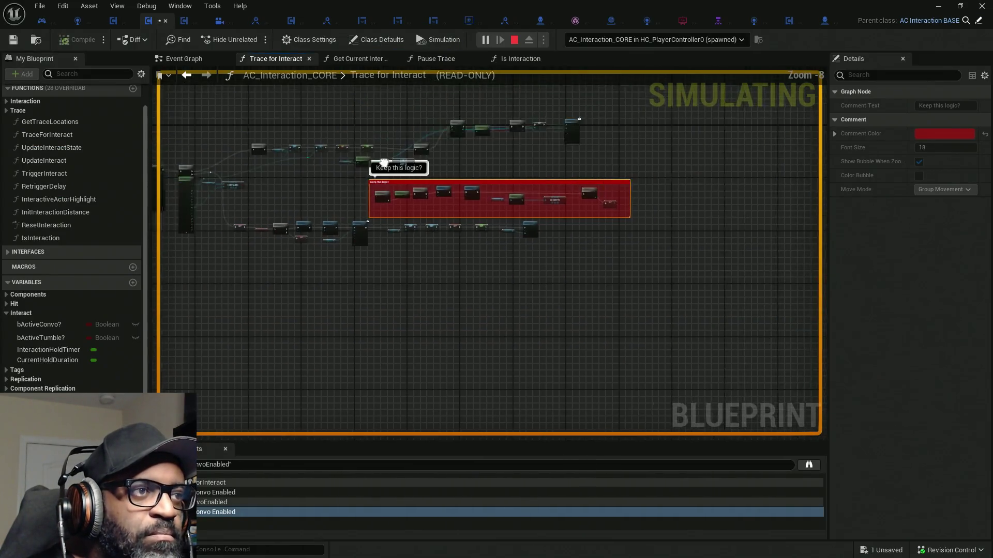
# - Box-select the nodes from Get Convo State to Is Interaction in Trace for Interact
pyautogui.scroll(2, 373, 214)
pyautogui.scroll(2, 493, 184)
pyautogui.scroll(3, 494, 185)
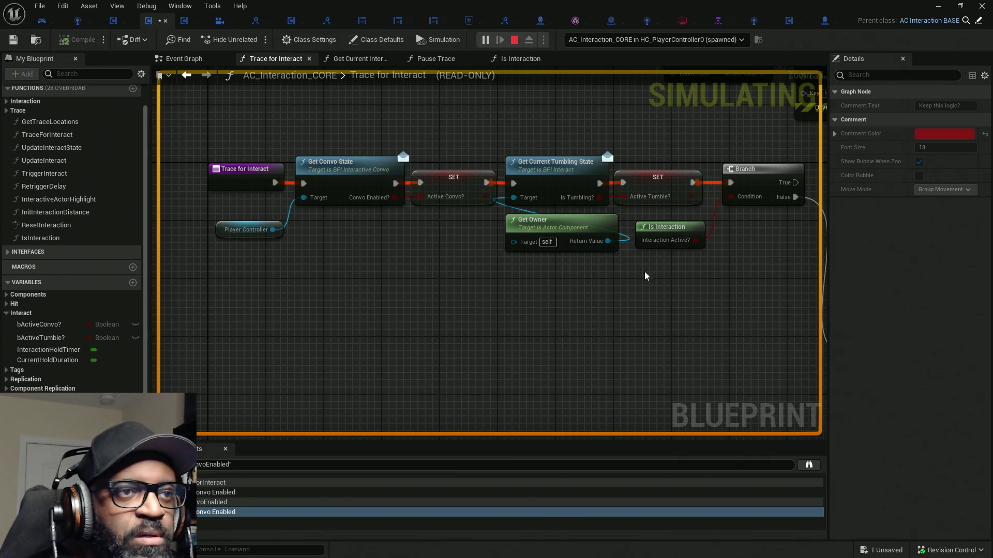
pyautogui.moveTo(296, 111); pyautogui.dragTo(693, 310)
# - Follow the trace logic through Line Trace By Channel, Branch, Break Hit Result and Contains
pyautogui.moveTo(734, 277)
pyautogui.mouseDown()
pyautogui.moveTo(690, 290)
pyautogui.moveTo(570, 255)
pyautogui.moveTo(561, 270)
pyautogui.moveTo(200, 190)
pyautogui.mouseUp()
pyautogui.click(671, 339)
pyautogui.moveTo(671, 339)
pyautogui.mouseDown()
pyautogui.moveTo(644, 352)
pyautogui.moveTo(394, 288)
pyautogui.moveTo(506, 330)
pyautogui.mouseUp()
pyautogui.moveTo(587, 240); pyautogui.dragTo(386, 212)
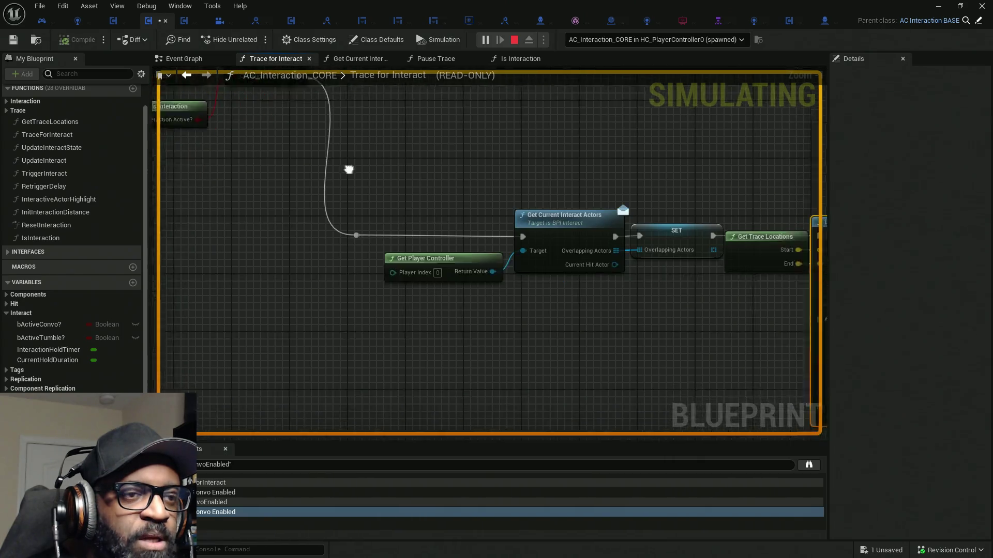
pyautogui.moveTo(637, 171); pyautogui.dragTo(501, 150)
pyautogui.moveTo(689, 168); pyautogui.dragTo(453, 142)
pyautogui.scroll(-10, 453, 143)
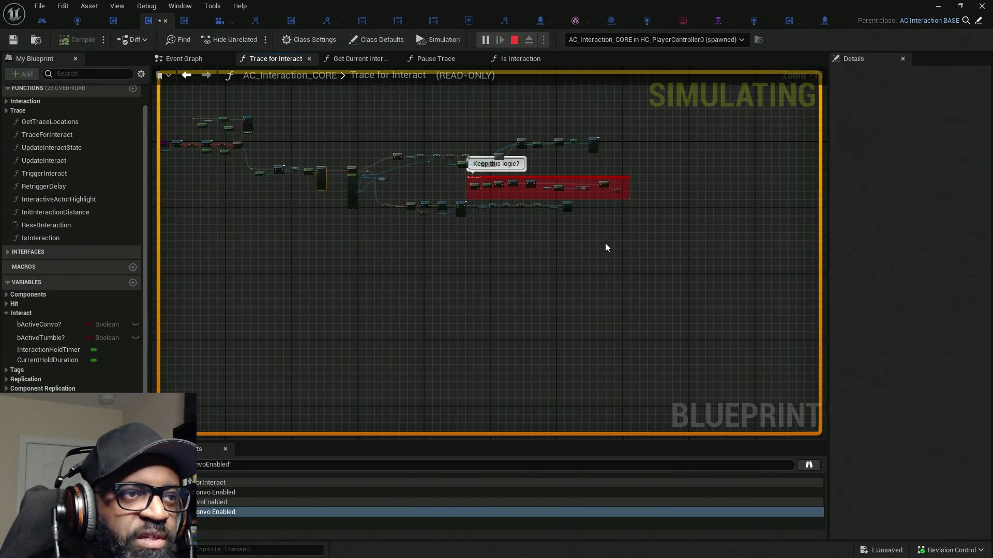
pyautogui.scroll(6, 362, 166)
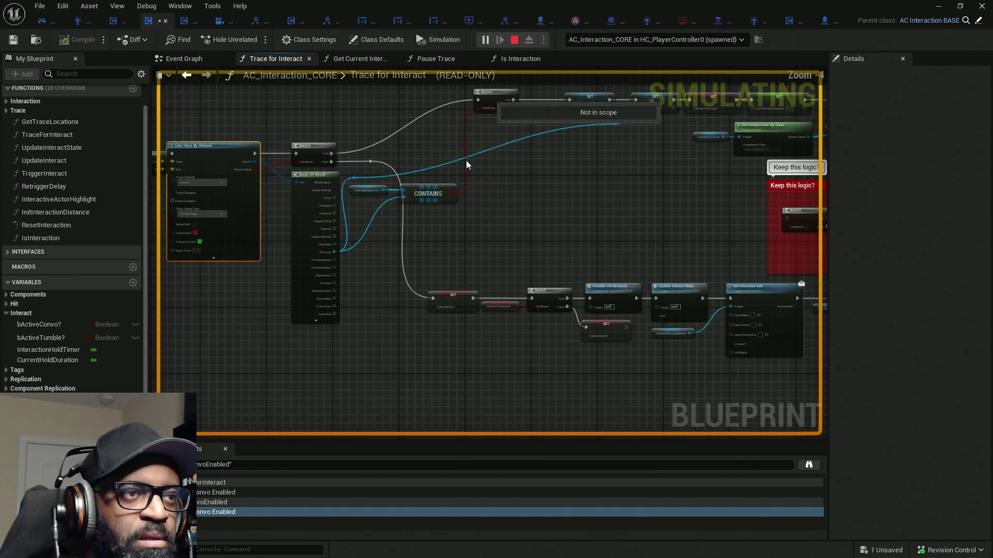
pyautogui.click(292, 288)
pyautogui.moveTo(293, 158); pyautogui.dragTo(414, 174)
# - Select all the trace logic with the red comment, then clear the selection and center the comment
pyautogui.scroll(-6, 409, 140)
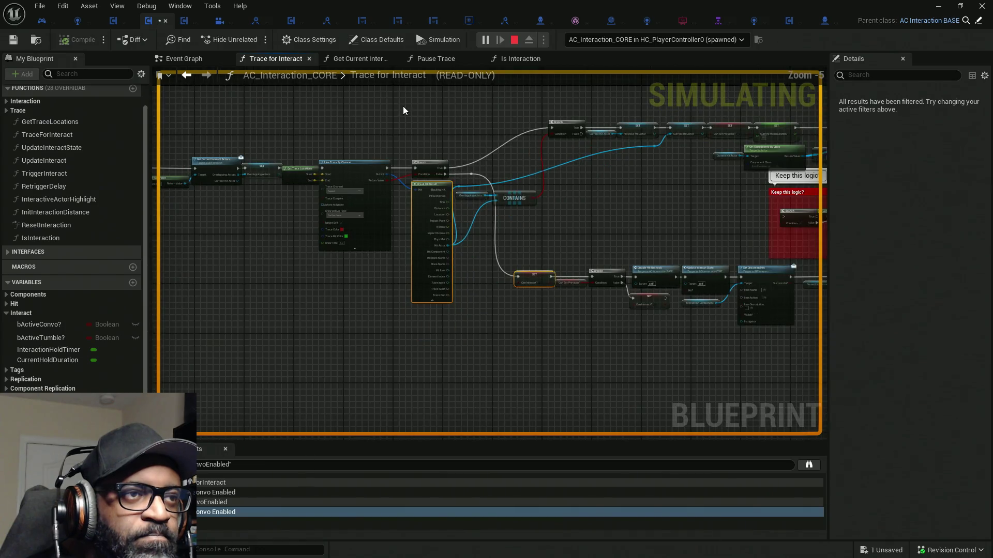
pyautogui.moveTo(294, 150); pyautogui.dragTo(763, 372)
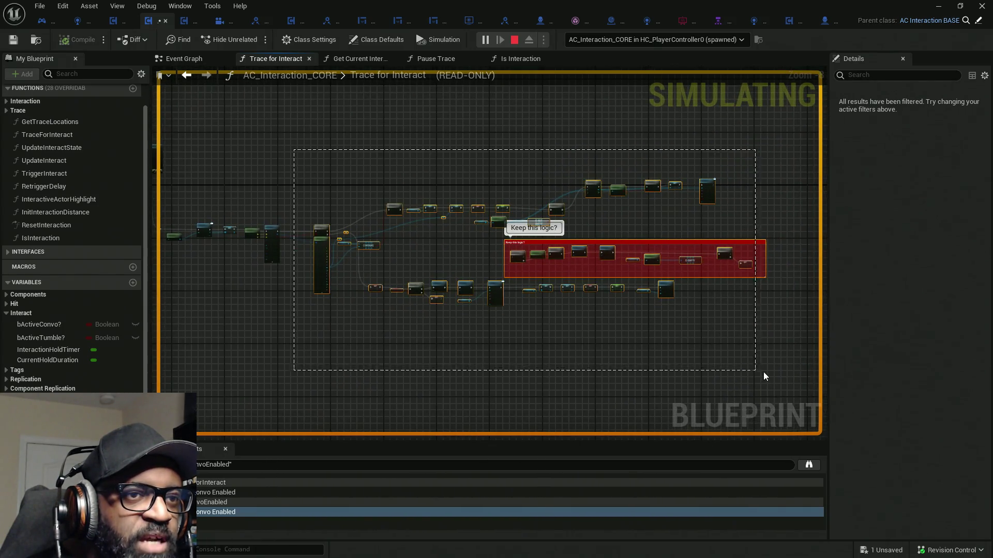
pyautogui.scroll(4, 275, 265)
pyautogui.scroll(-3, 606, 260)
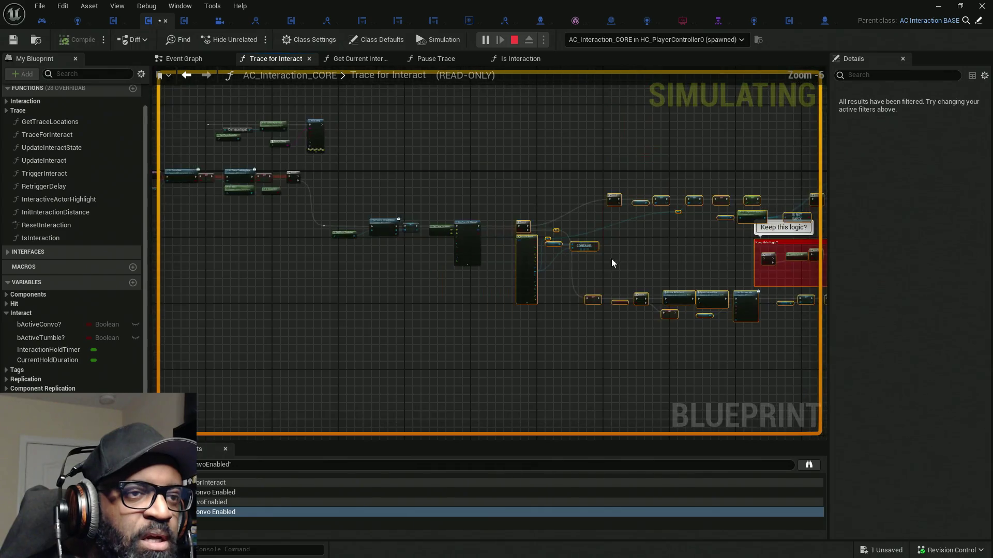
pyautogui.click(672, 269)
pyautogui.moveTo(672, 269); pyautogui.dragTo(429, 256)
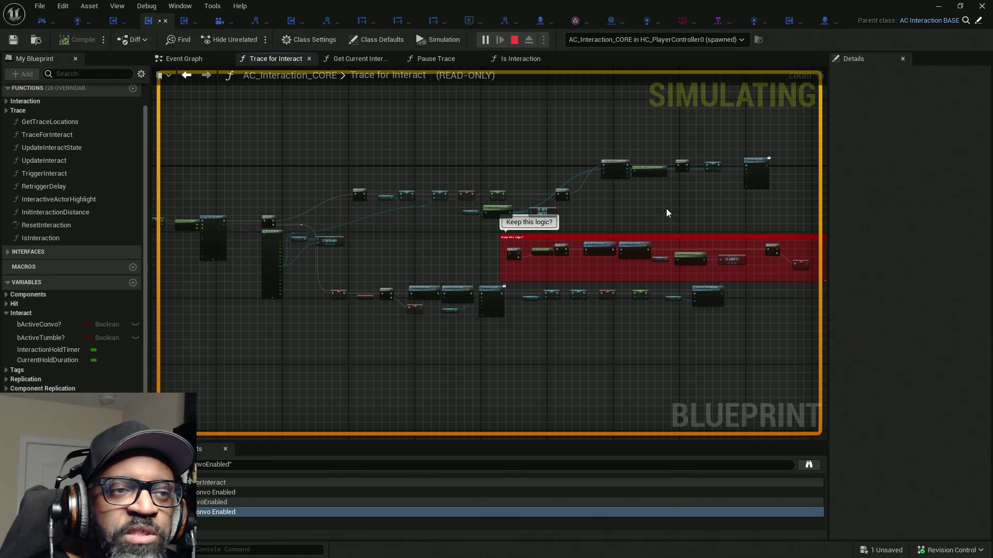
# - Review Get Player Controller and Get Current Interact Actors, then switch to AC_EnhancedInput's Event Graph
pyautogui.moveTo(667, 210); pyautogui.dragTo(546, 211)
pyautogui.scroll(4, 296, 264)
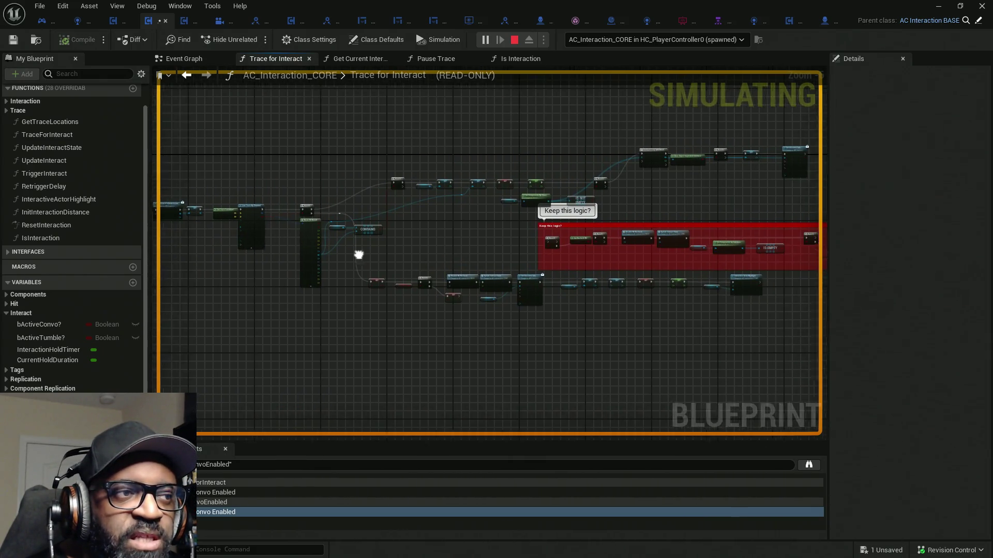
pyautogui.scroll(-4, 362, 238)
pyautogui.scroll(4, 227, 162)
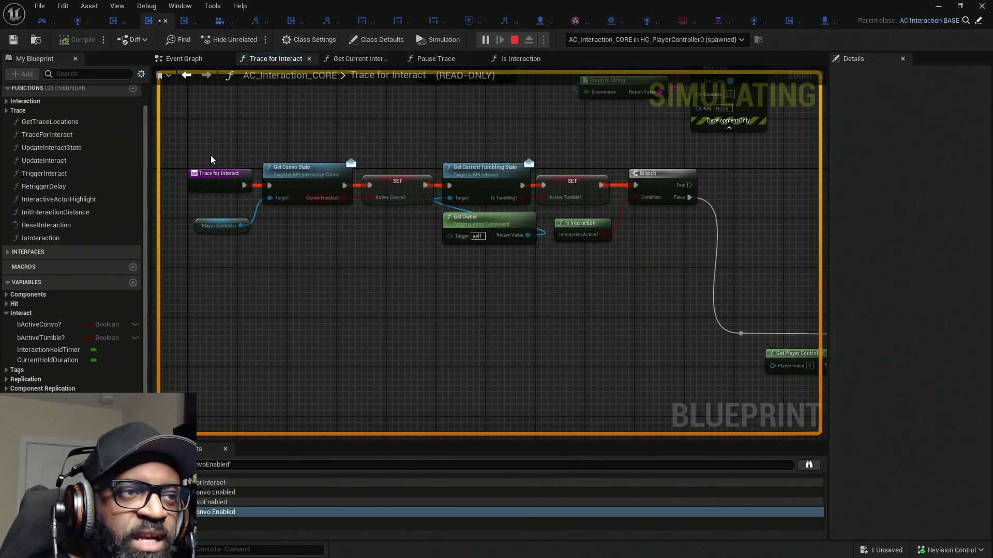
pyautogui.moveTo(547, 242)
pyautogui.mouseDown()
pyautogui.moveTo(536, 262)
pyautogui.moveTo(525, 246)
pyautogui.moveTo(545, 297)
pyautogui.moveTo(414, 236)
pyautogui.moveTo(630, 219)
pyautogui.moveTo(405, 219)
pyautogui.mouseUp()
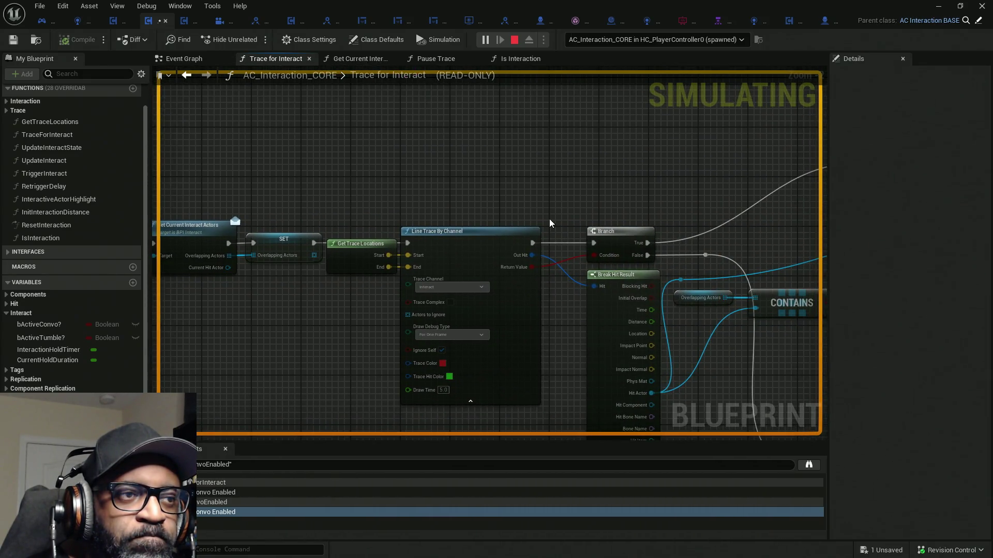
pyautogui.moveTo(557, 219)
pyautogui.mouseDown()
pyautogui.moveTo(738, 218)
pyautogui.moveTo(422, 176)
pyautogui.mouseUp()
pyautogui.scroll(-4, 545, 188)
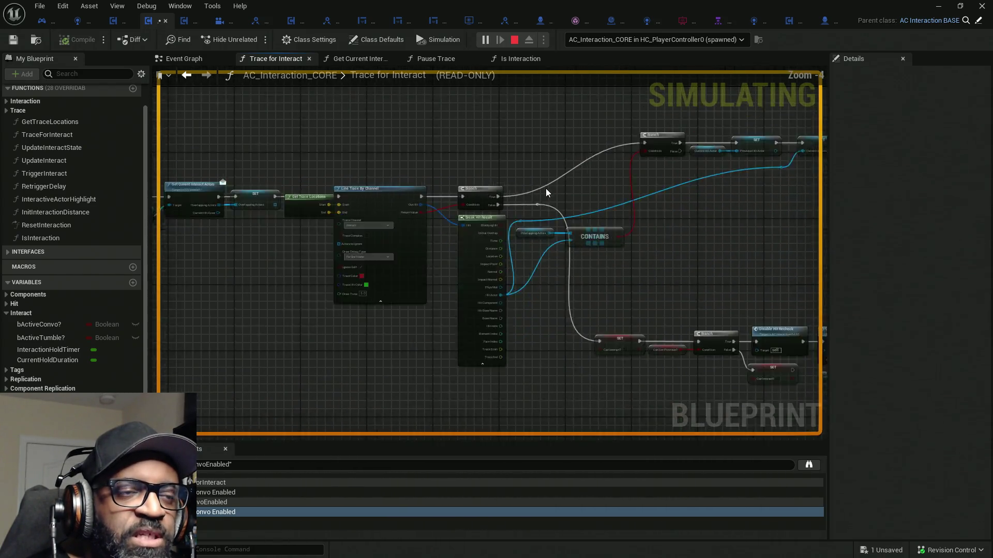
pyautogui.scroll(2, 554, 194)
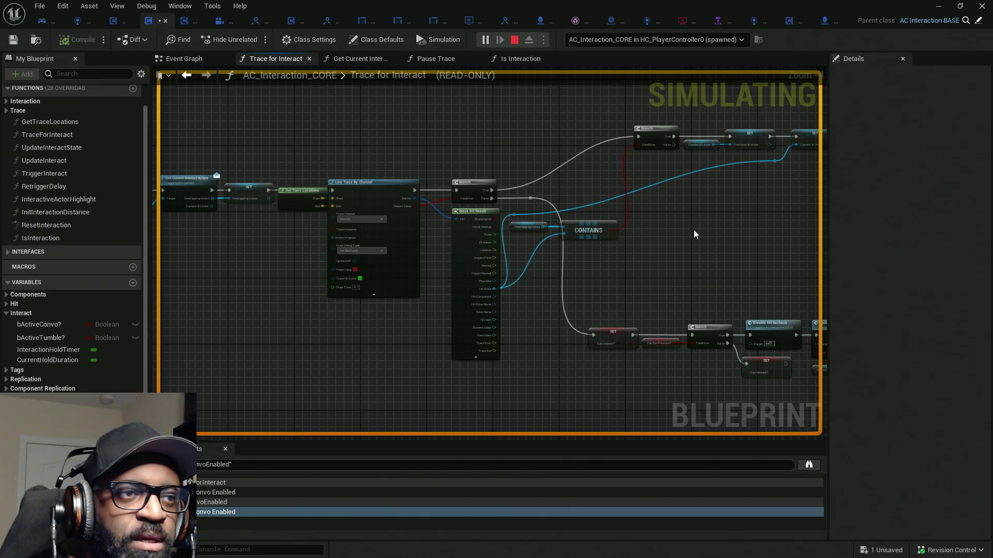
pyautogui.click(789, 25)
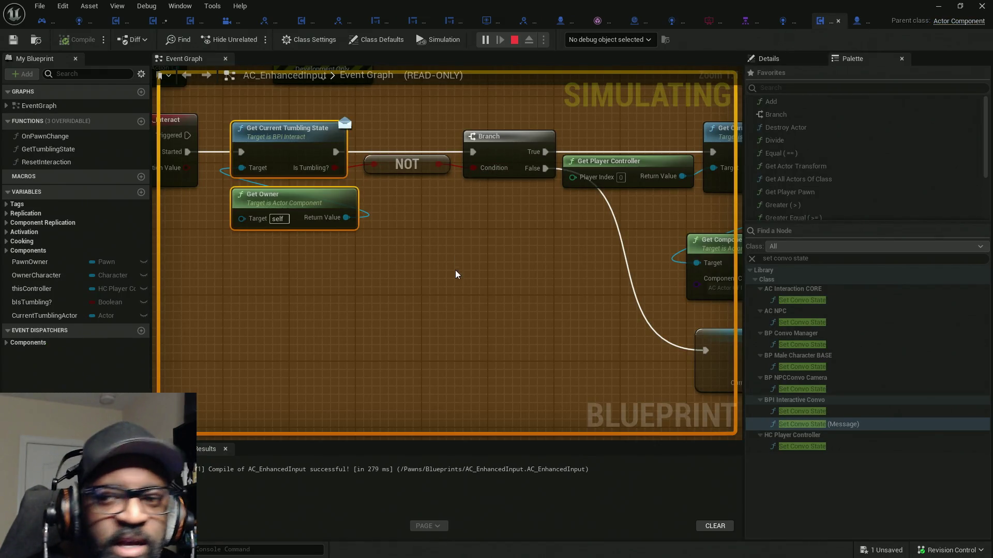
pyautogui.scroll(-3, 327, 257)
pyautogui.moveTo(331, 259)
pyautogui.mouseDown()
pyautogui.moveTo(467, 285)
pyautogui.moveTo(337, 278)
pyautogui.mouseUp()
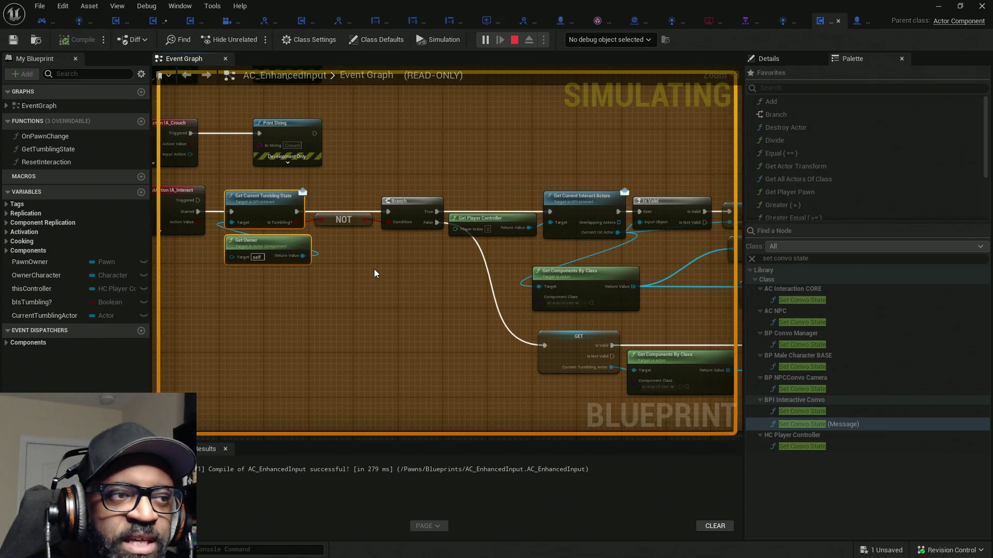
pyautogui.scroll(1, 278, 222)
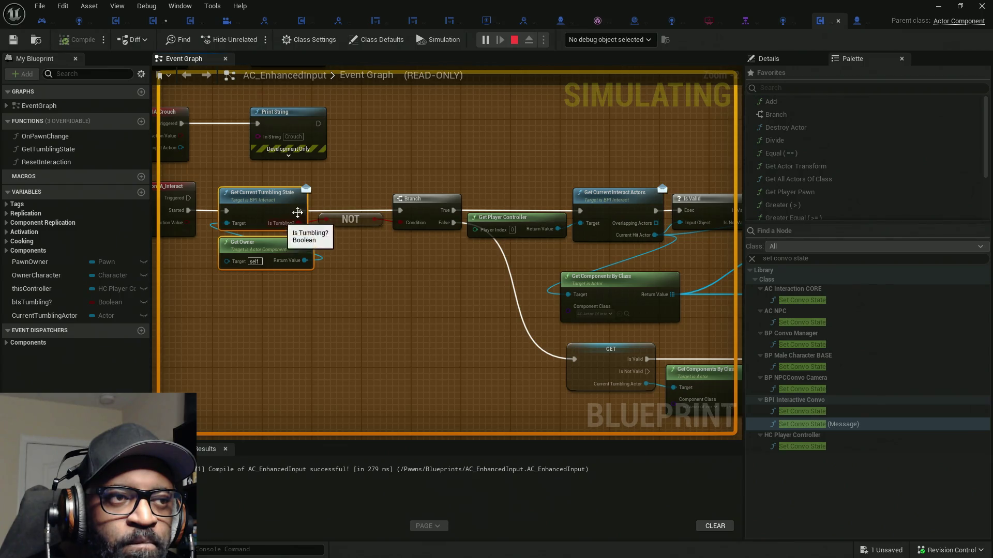
pyautogui.moveTo(386, 224)
pyautogui.mouseDown()
pyautogui.moveTo(504, 281)
pyautogui.moveTo(497, 295)
pyautogui.moveTo(311, 276)
pyautogui.mouseUp()
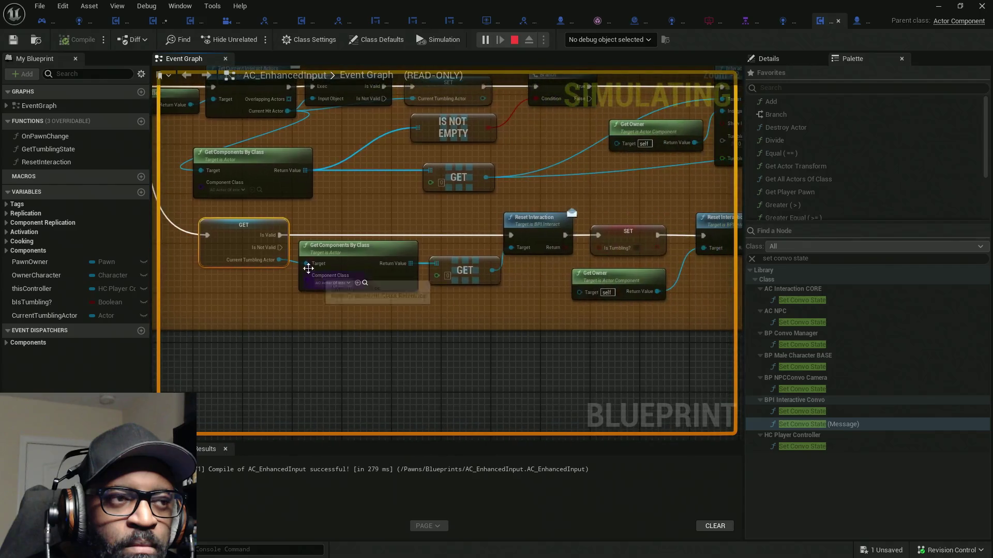
pyautogui.moveTo(553, 233); pyautogui.dragTo(555, 237)
pyautogui.moveTo(564, 281); pyautogui.dragTo(338, 268)
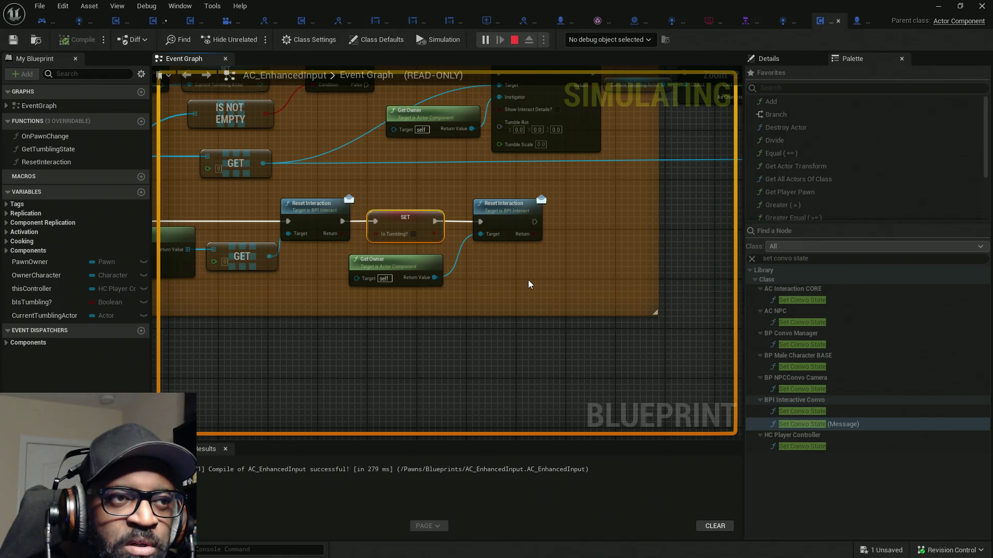
pyautogui.moveTo(477, 293)
pyautogui.mouseDown()
pyautogui.moveTo(443, 288)
pyautogui.moveTo(510, 295)
pyautogui.moveTo(514, 282)
pyautogui.moveTo(491, 270)
pyautogui.mouseUp()
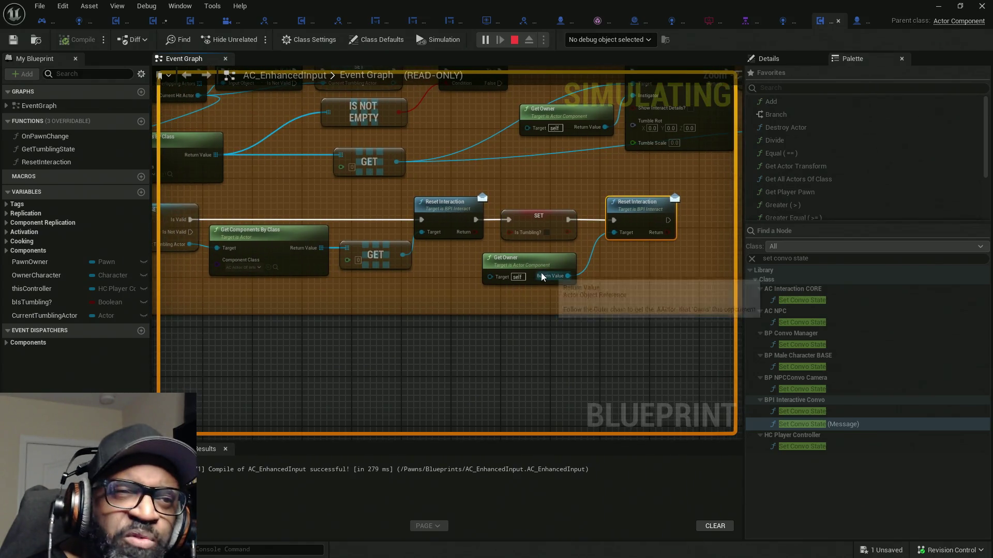
# - View AC_EnhancedInput's ResetInteraction graph setting Is Tumbling?, alternating with the Event Graph
pyautogui.doubleClick(41, 162)
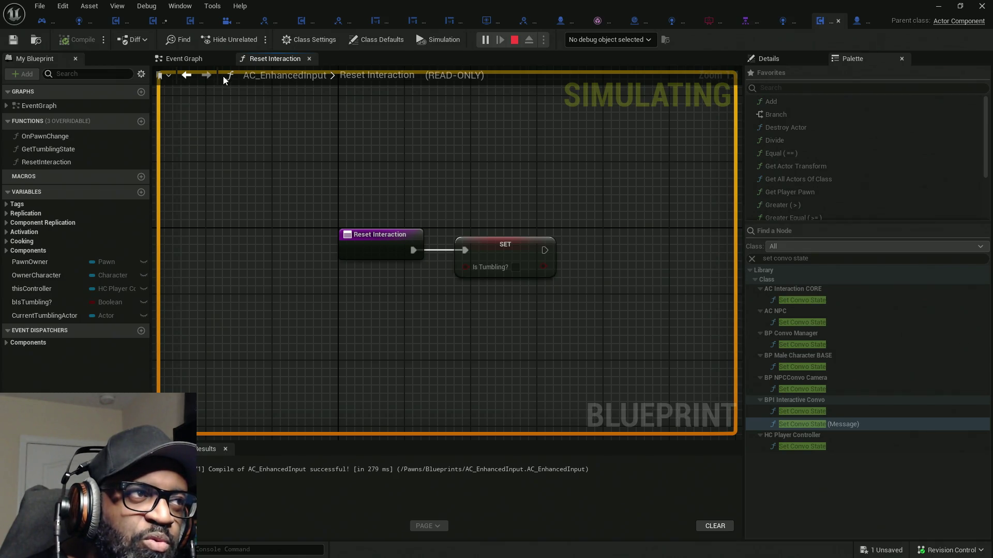
pyautogui.click(183, 59)
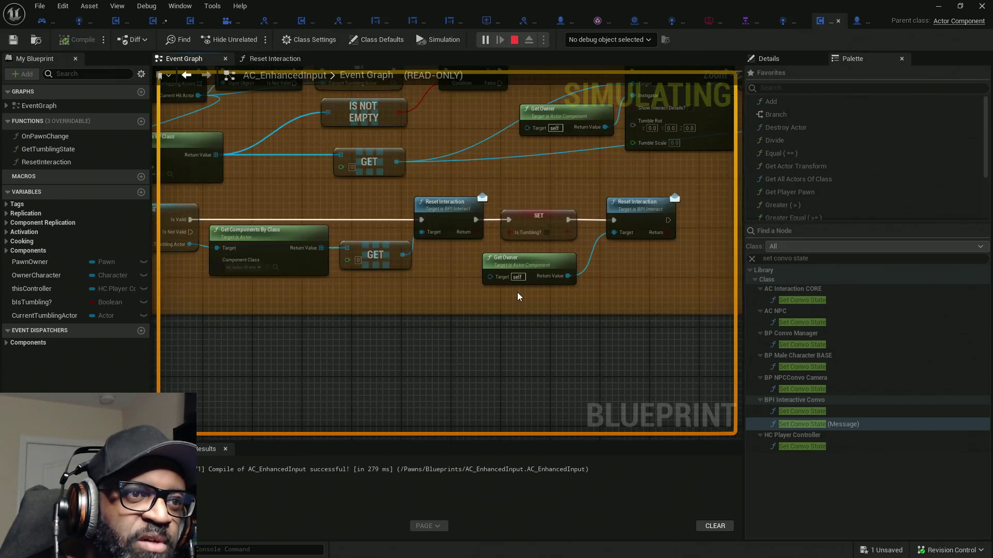
pyautogui.click(274, 59)
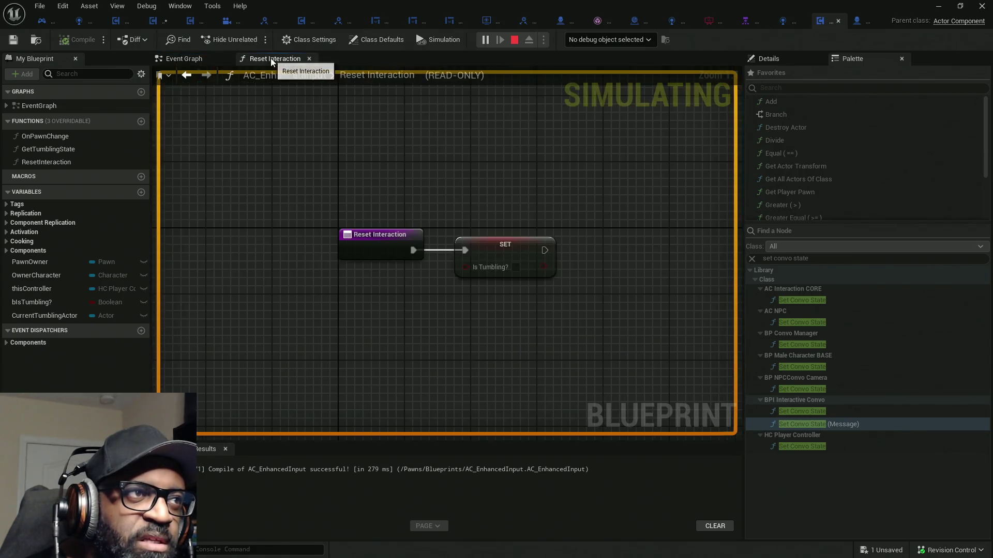
pyautogui.click(184, 59)
# - Check the ResetInteraction function's context options, then switch to the HC_PlayerController blueprint
pyautogui.rightClick(59, 166)
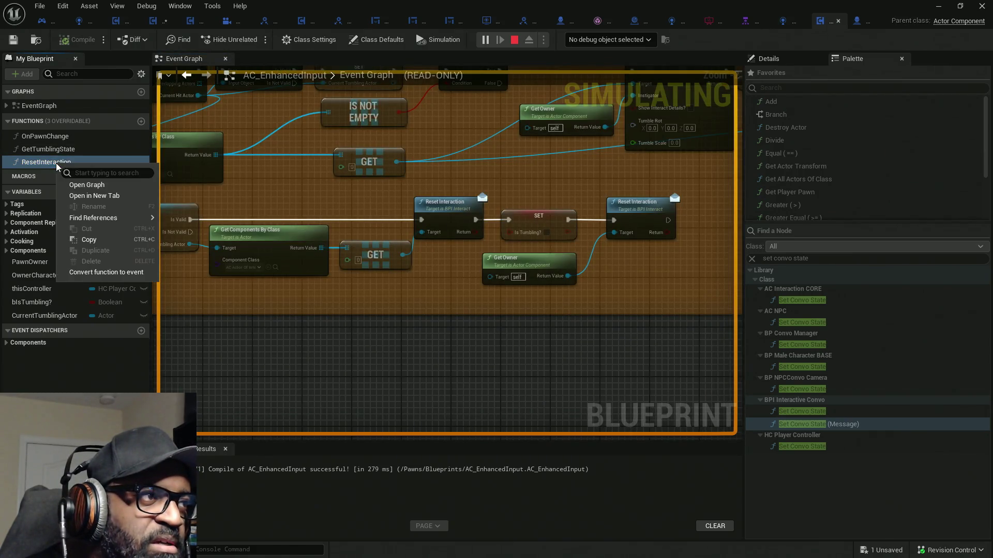
pyautogui.click(237, 191)
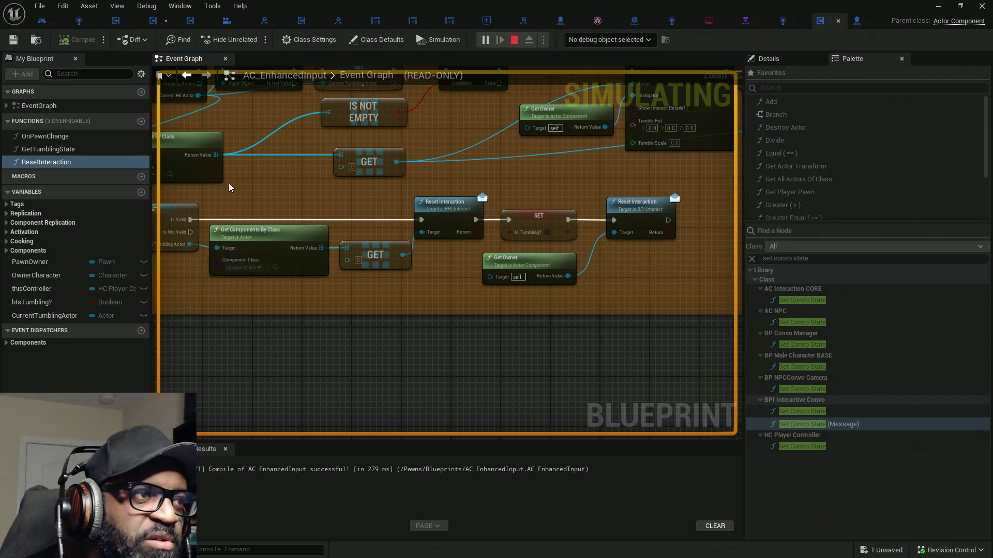
pyautogui.click(42, 20)
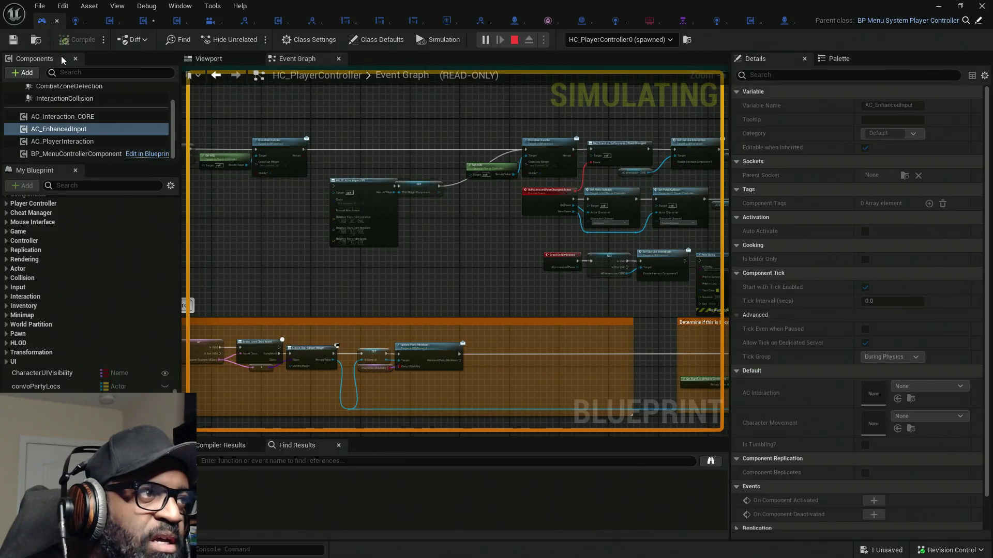
# - Expand and collapse the Interaction interface category in HC_PlayerController's My Blueprint panel
pyautogui.scroll(5, 48, 263)
pyautogui.scroll(5, 35, 347)
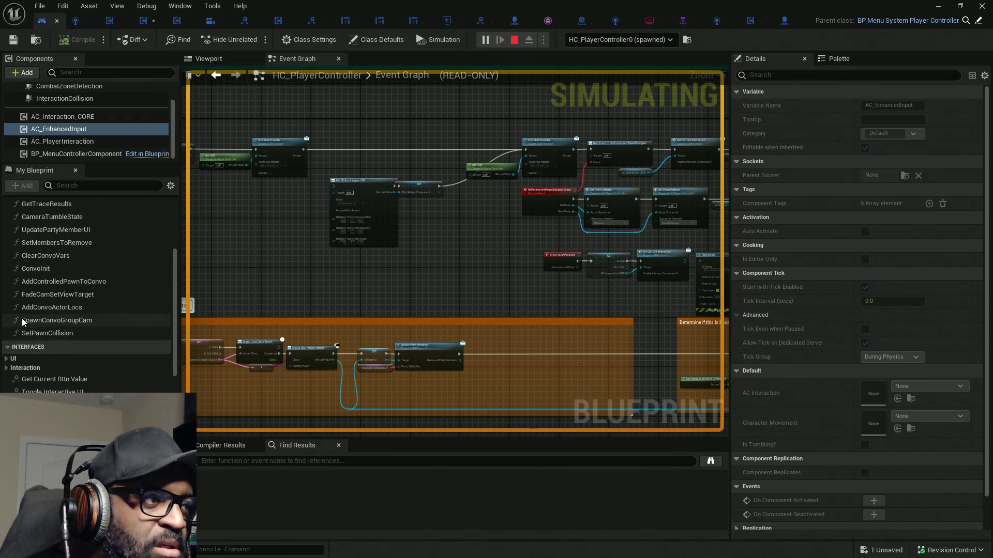
pyautogui.scroll(3, 28, 316)
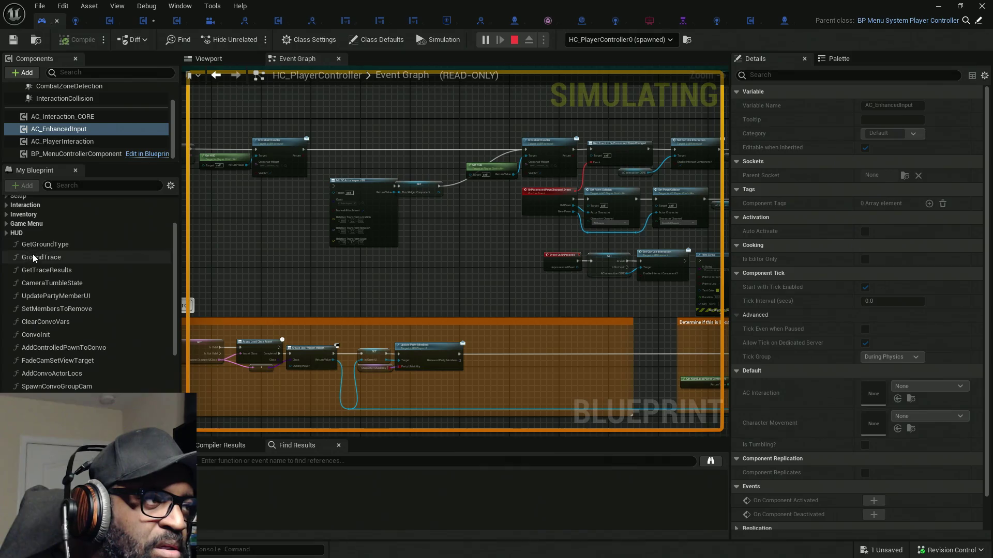
pyautogui.scroll(1, 31, 254)
pyautogui.click(7, 221)
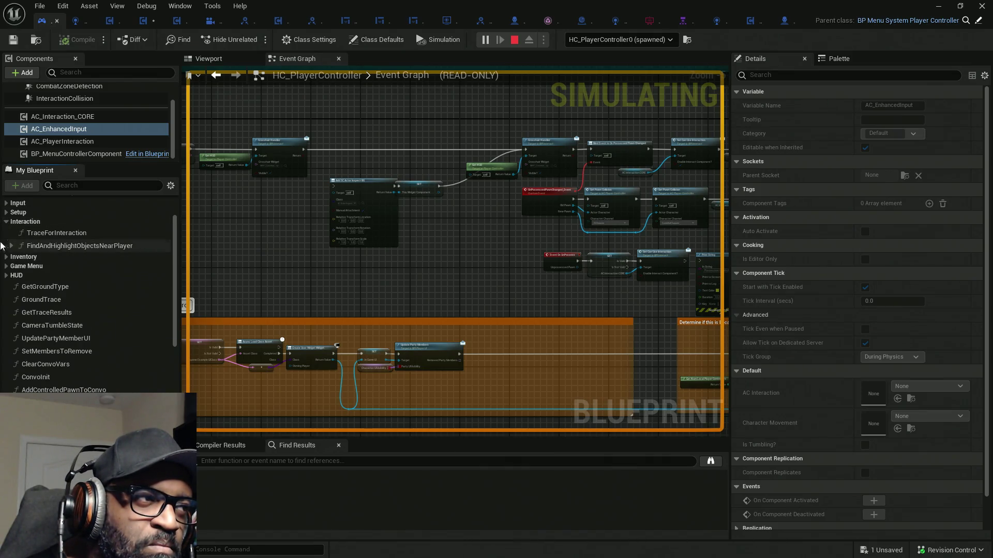
pyautogui.click(8, 221)
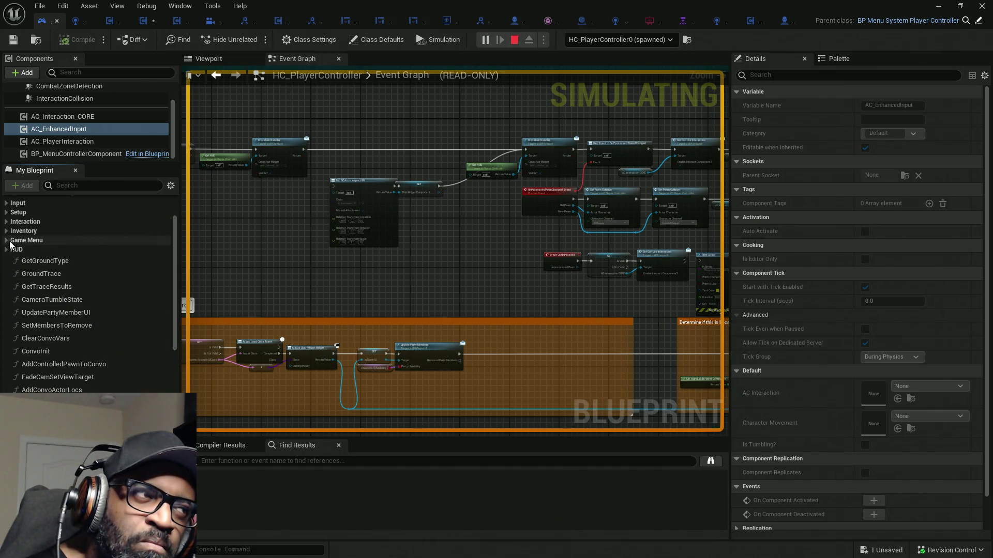
# - Open the Reset Interaction interface graph, select Get Controlled Pawn, then switch to BP_Lance
pyautogui.scroll(1, 8, 238)
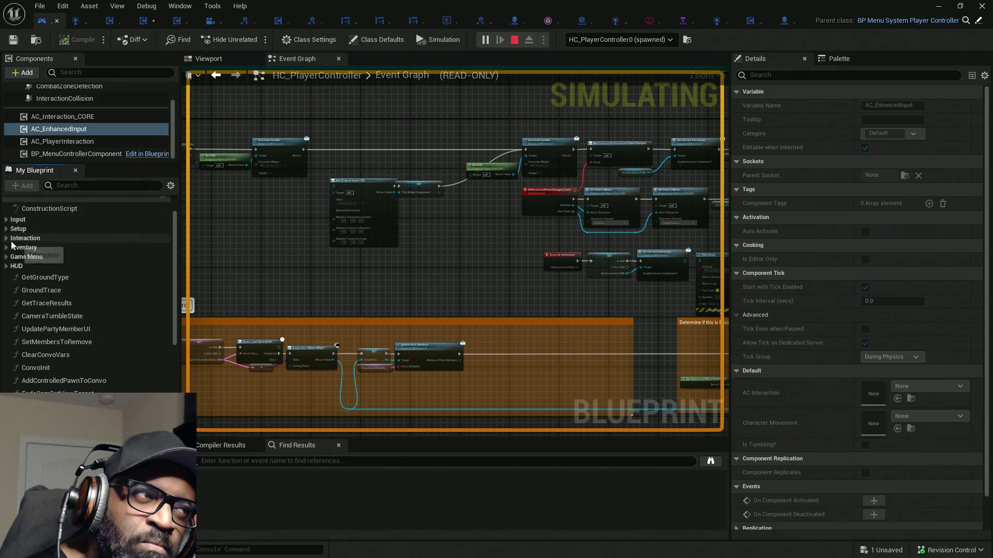
pyautogui.scroll(2, 10, 245)
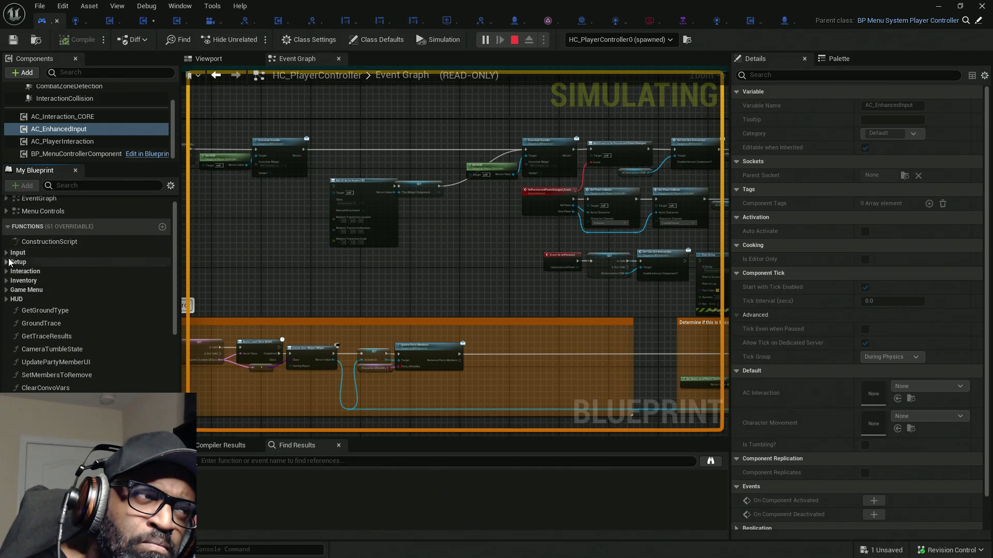
pyautogui.scroll(-10, 10, 262)
pyautogui.scroll(-5, 20, 321)
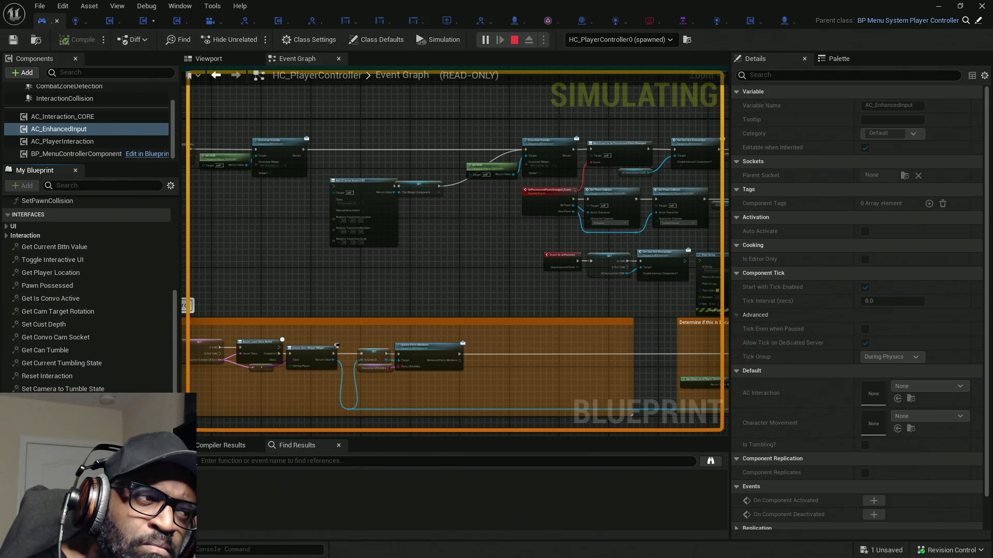
pyautogui.doubleClick(47, 376)
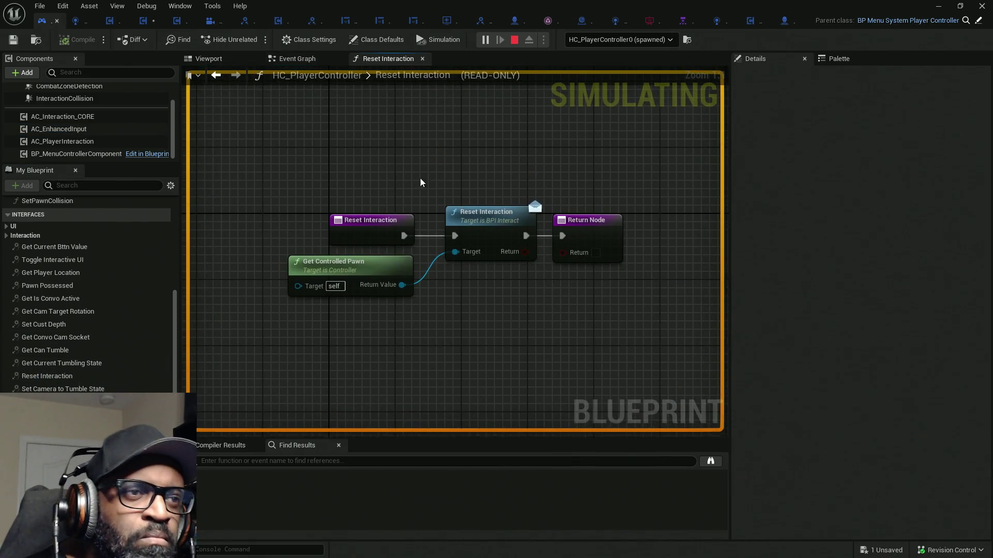
pyautogui.moveTo(464, 158)
pyautogui.mouseDown()
pyautogui.moveTo(492, 312)
pyautogui.moveTo(311, 282)
pyautogui.mouseUp()
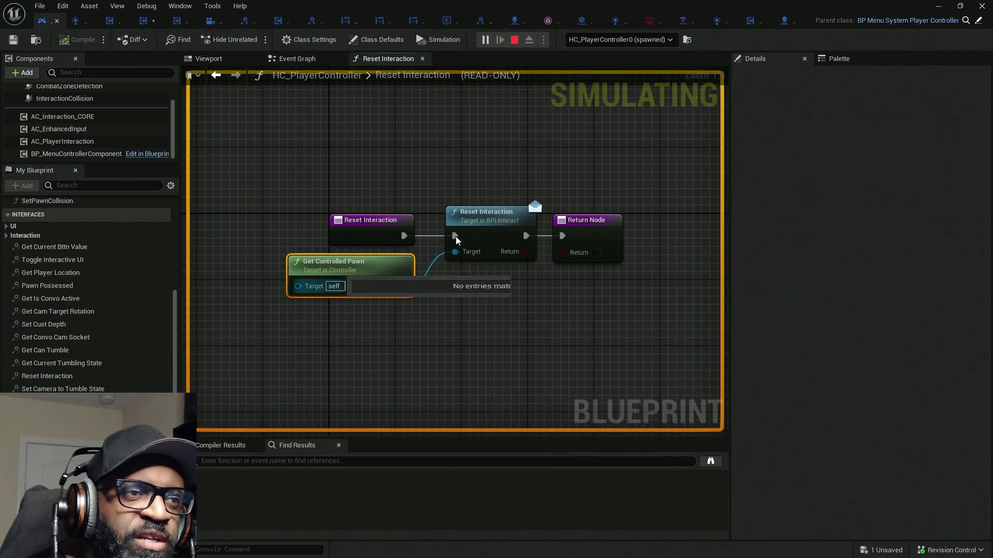
pyautogui.click(785, 23)
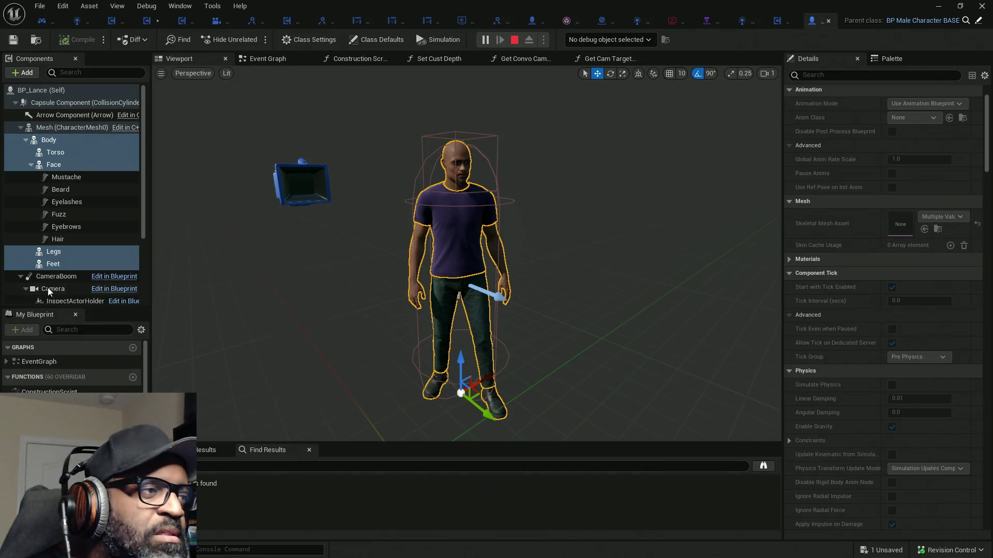
# - Expand Interfaces > Interaction in BP_Lance's My Blueprint panel to list its interface functions
pyautogui.moveTo(109, 309); pyautogui.dragTo(109, 135)
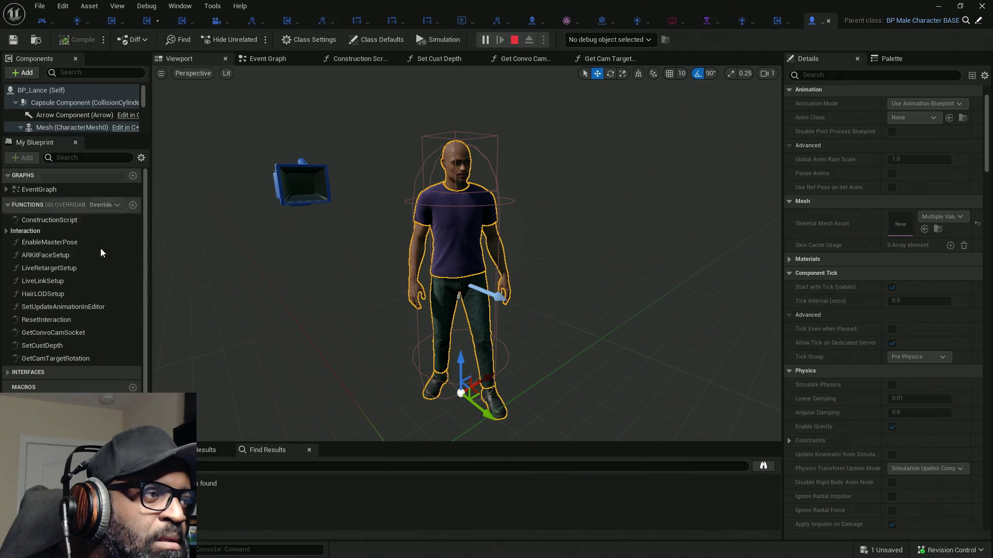
pyautogui.scroll(-5, 43, 321)
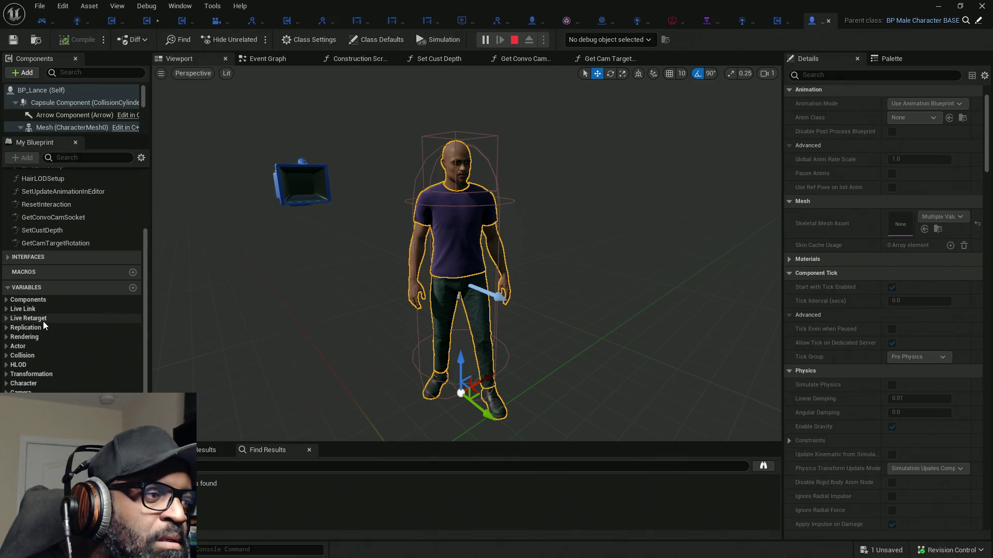
pyautogui.click(12, 257)
pyautogui.scroll(3, 49, 246)
pyautogui.scroll(2, 57, 238)
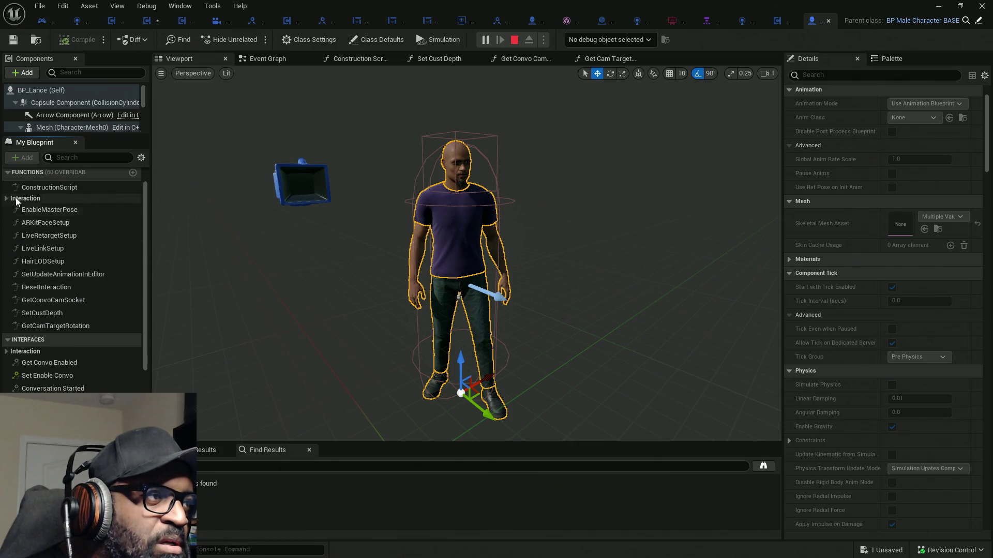
pyautogui.click(11, 202)
pyautogui.click(9, 199)
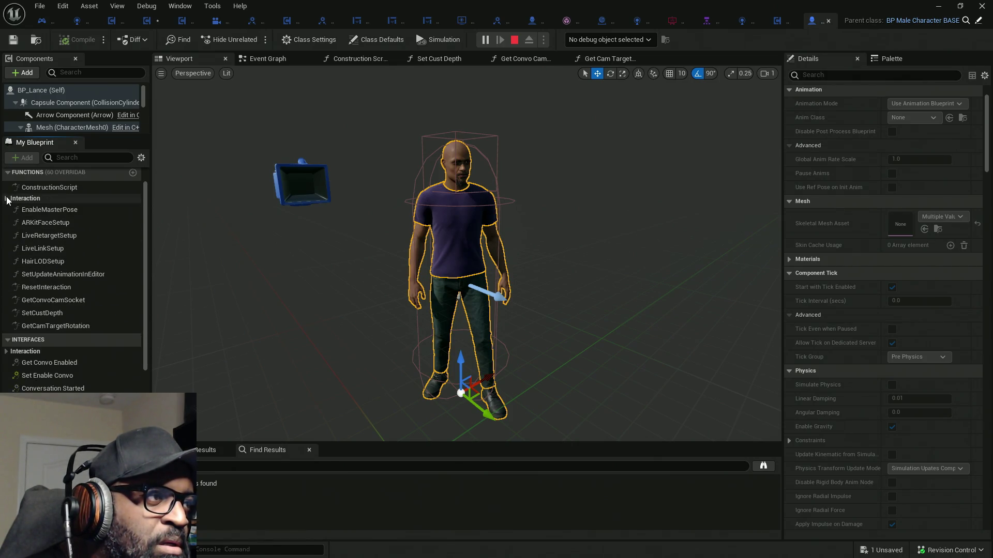
pyautogui.scroll(-3, 62, 360)
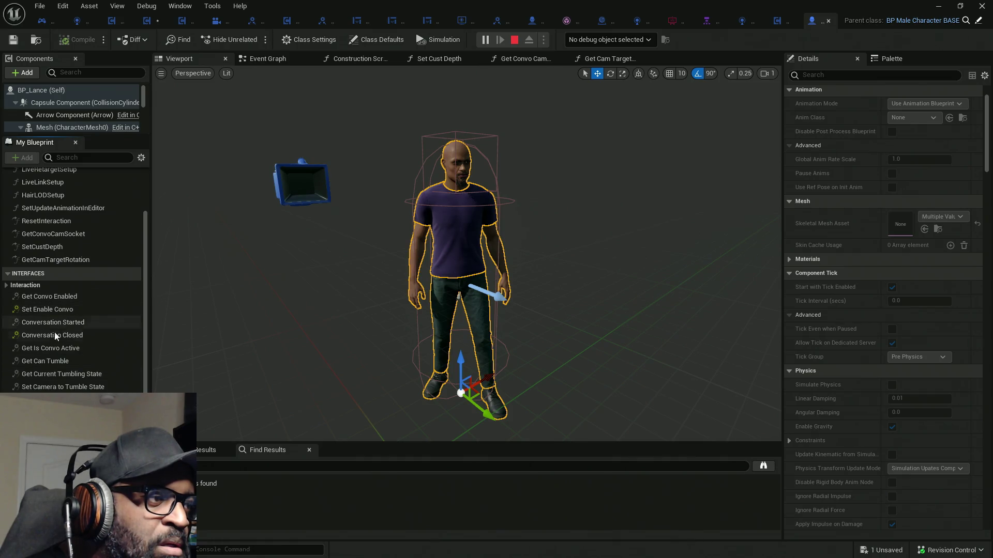
pyautogui.click(7, 286)
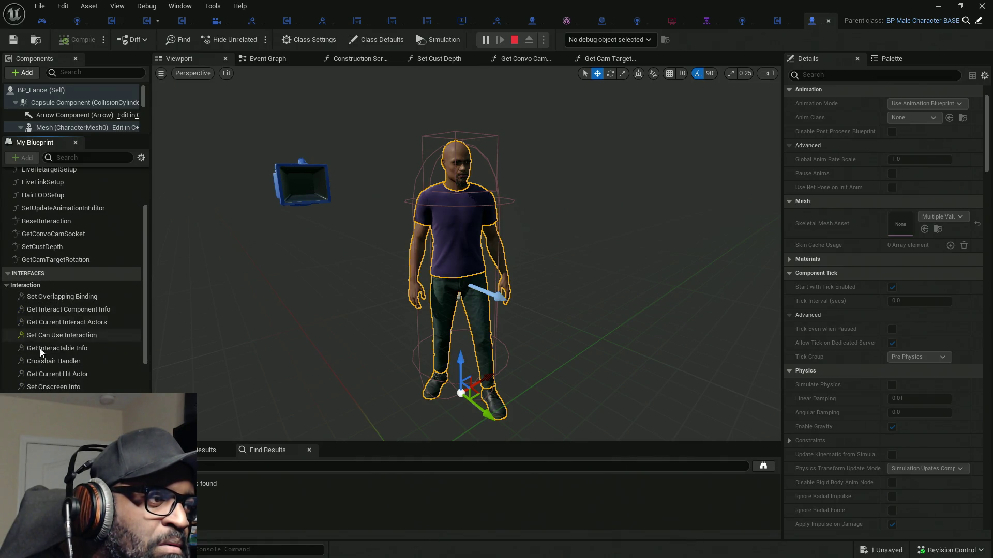
pyautogui.scroll(-2, 43, 341)
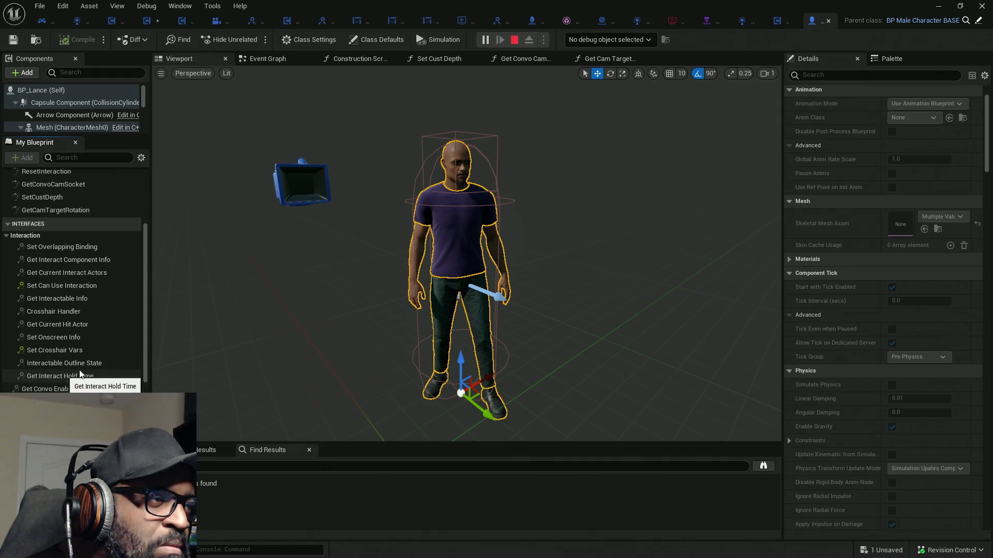
pyautogui.scroll(-2, 105, 347)
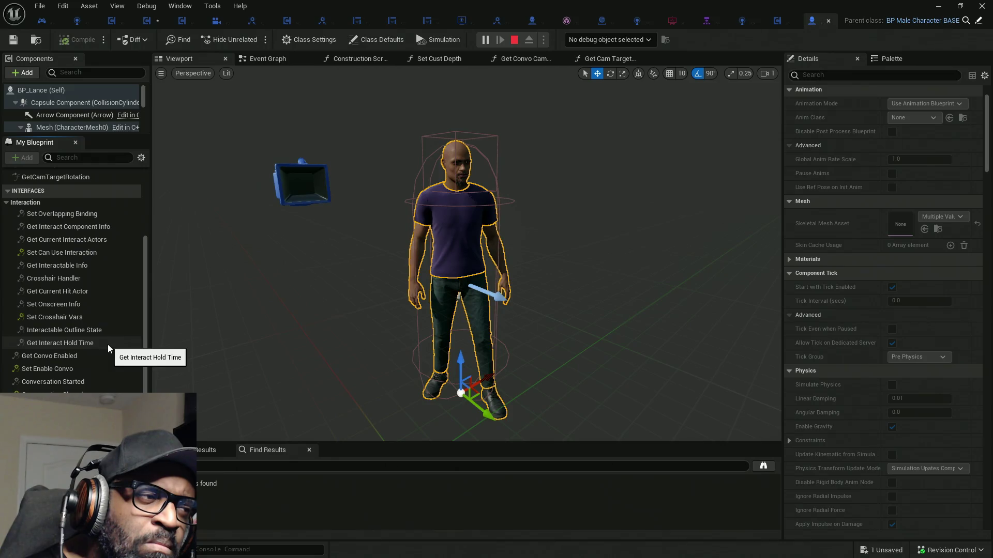
pyautogui.scroll(1, 107, 344)
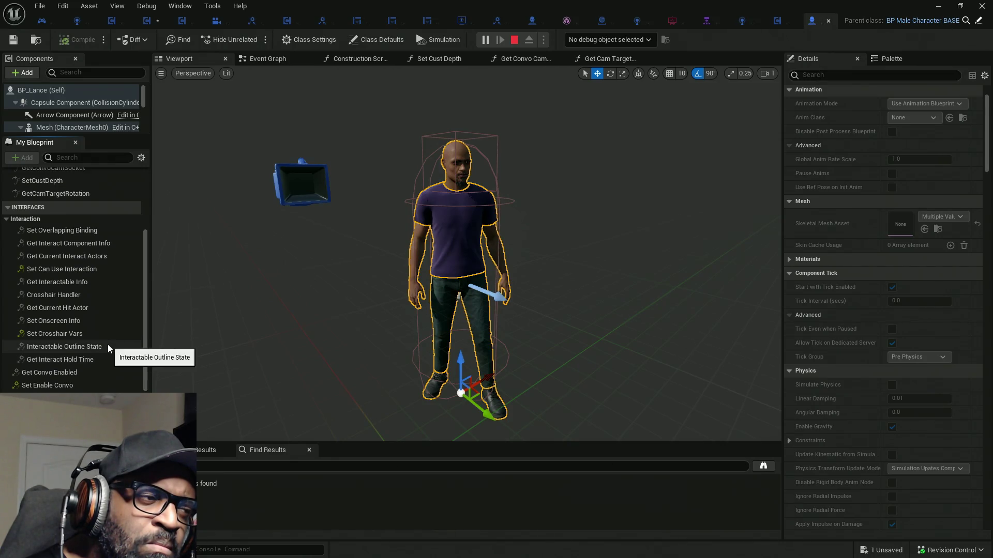
# - Glance at HC_PlayerController, then open BP_Lance's ResetInteraction function graph
pyautogui.click(42, 21)
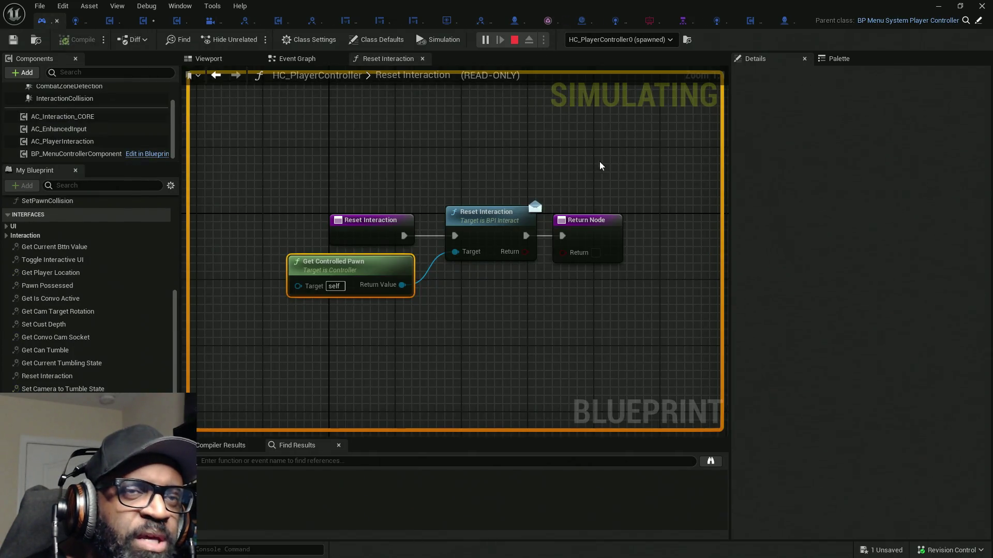
pyautogui.click(783, 21)
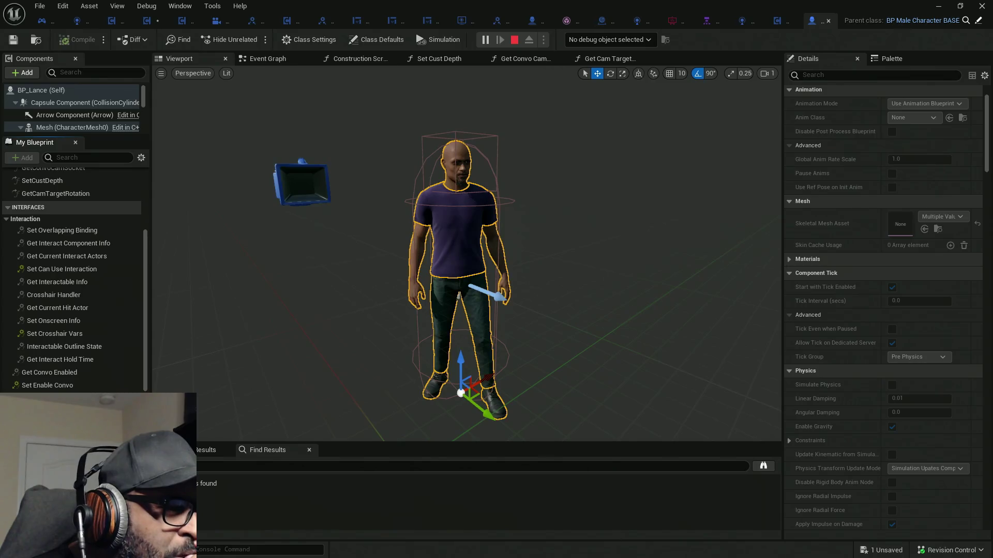
pyautogui.scroll(2, 72, 279)
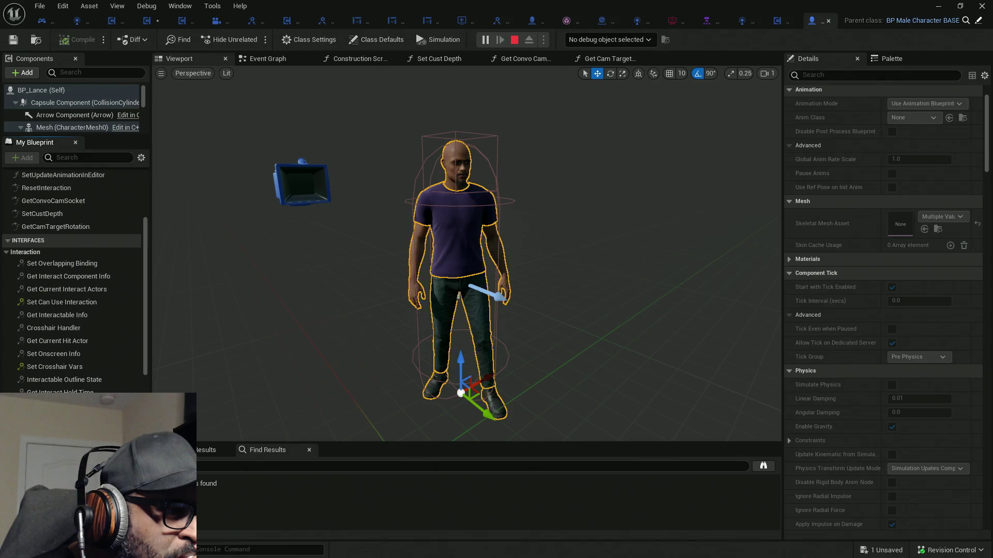
pyautogui.scroll(3, 58, 239)
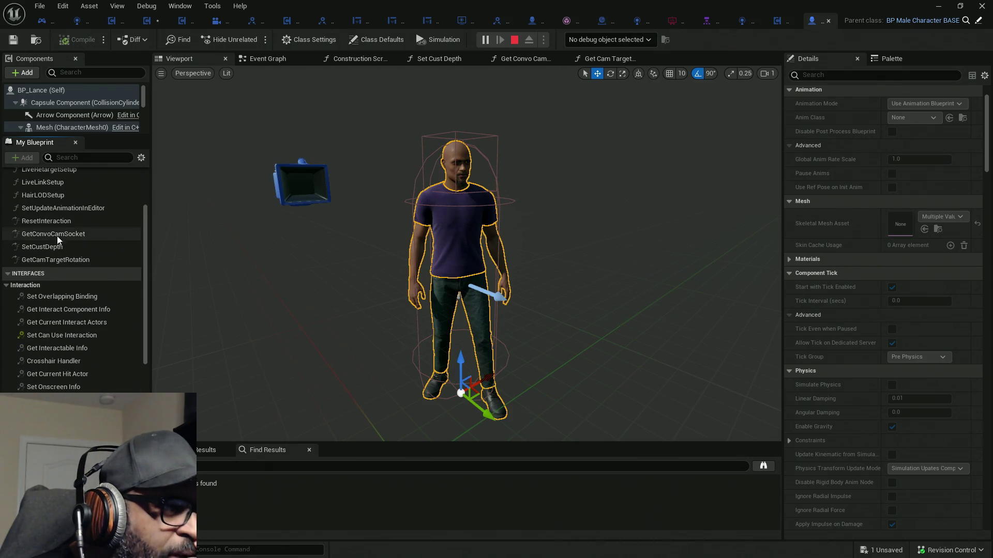
pyautogui.doubleClick(51, 221)
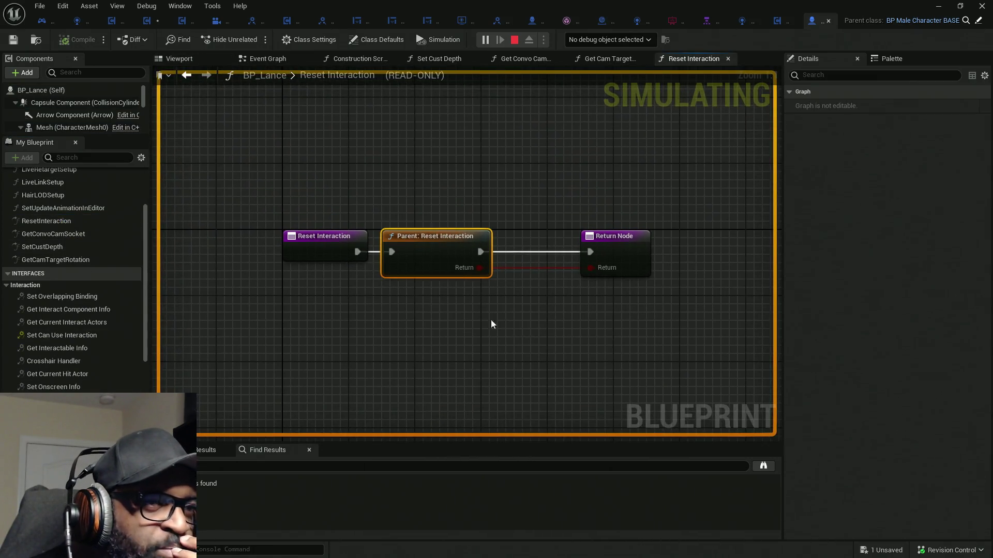
# - Follow Parent: Reset Interaction to BP_BASE_Character's graph setting Camera Boom Socket Offset (0, 40, 60)
pyautogui.click(978, 20)
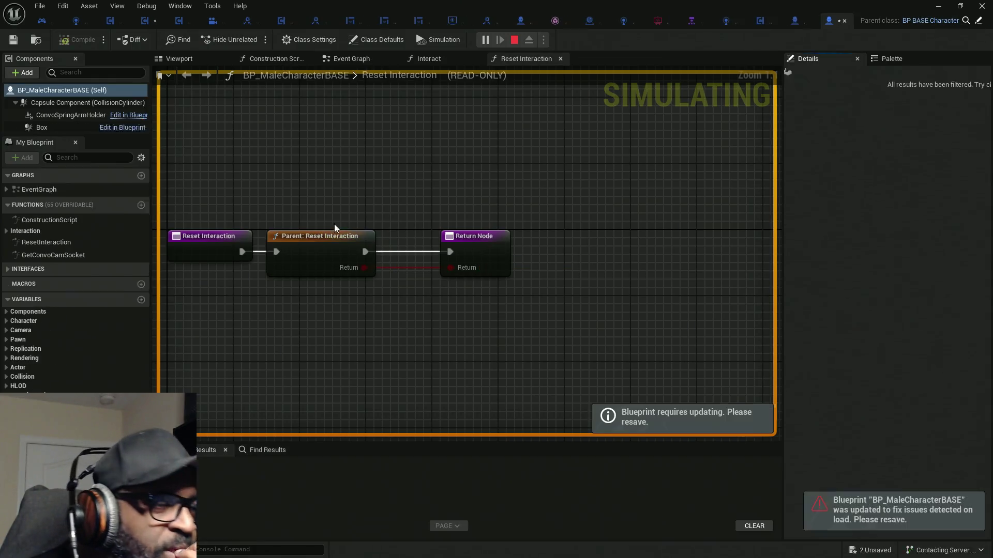
pyautogui.click(978, 21)
pyautogui.moveTo(328, 339); pyautogui.dragTo(611, 344)
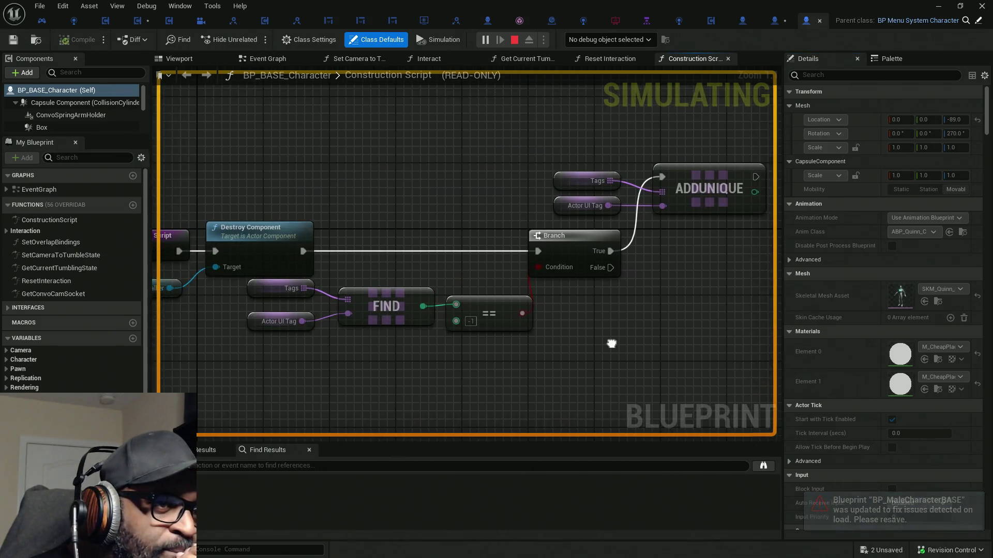
pyautogui.moveTo(296, 372); pyautogui.dragTo(430, 362)
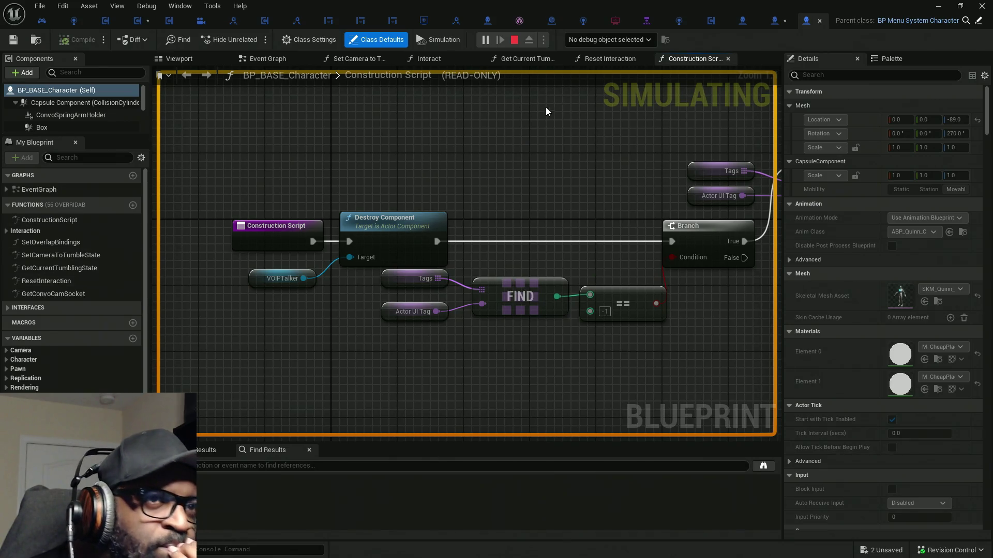
pyautogui.click(601, 59)
pyautogui.moveTo(333, 322); pyautogui.dragTo(417, 326)
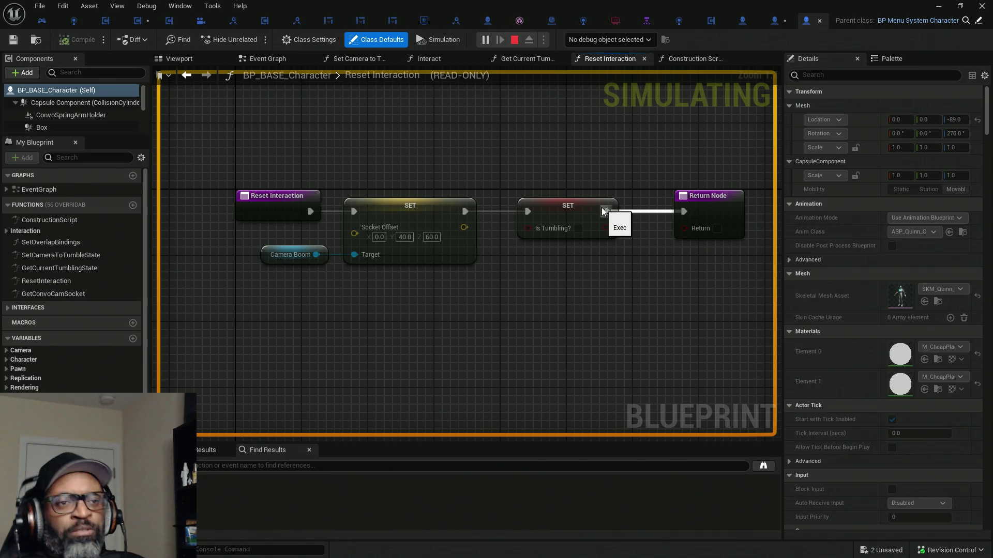
pyautogui.click(569, 210)
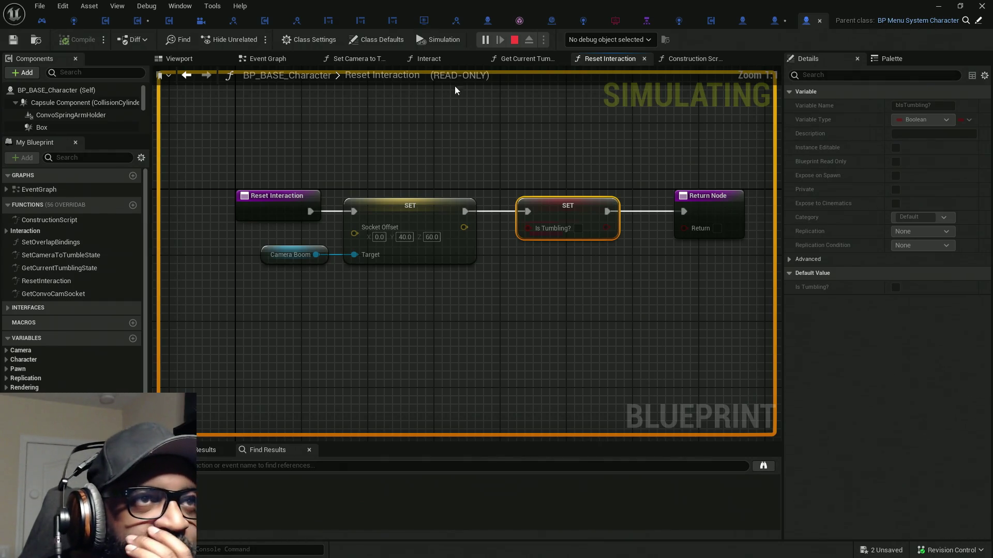
# - Stop play from the Blueprint Editor toolbar and bring the Level Editor to the front
pyautogui.click(515, 39)
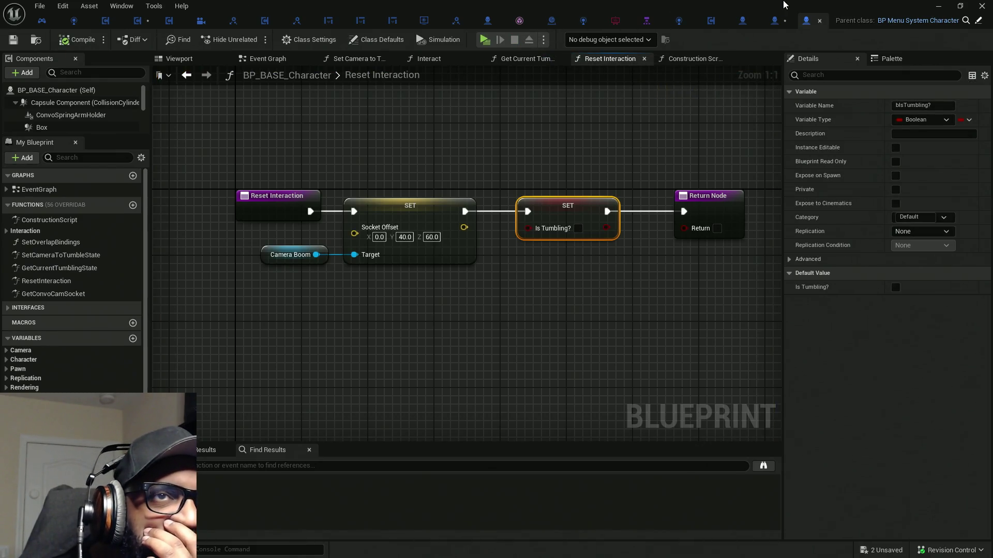
pyautogui.hotkey('alt', 'Tab')
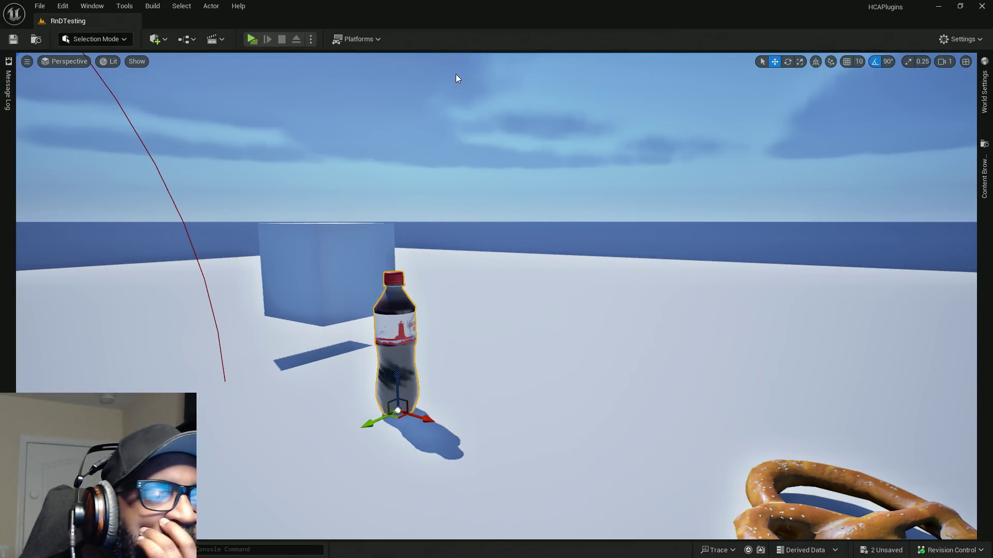